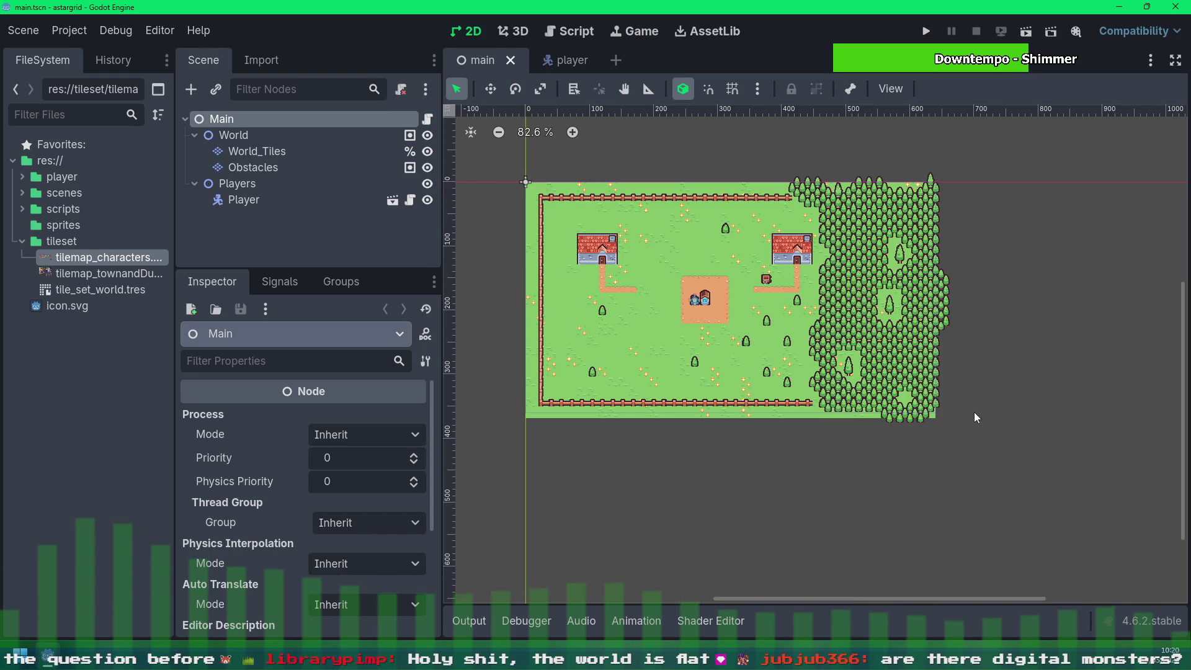
# Step: Zoom the fenced village map to 110%, pan it slightly up-left, and run the scene
pyautogui.scroll(1, 827, 325)
pyautogui.scroll(2, 827, 325)
pyautogui.moveTo(839, 354); pyautogui.dragTo(822, 364)
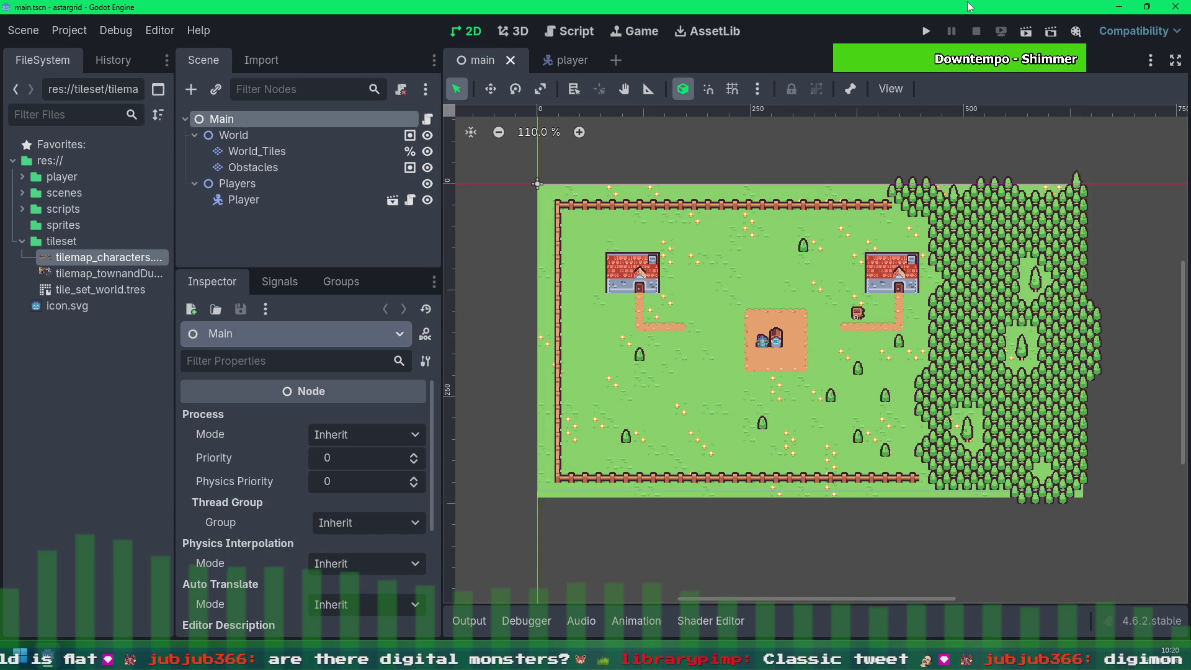
pyautogui.click(1026, 31)
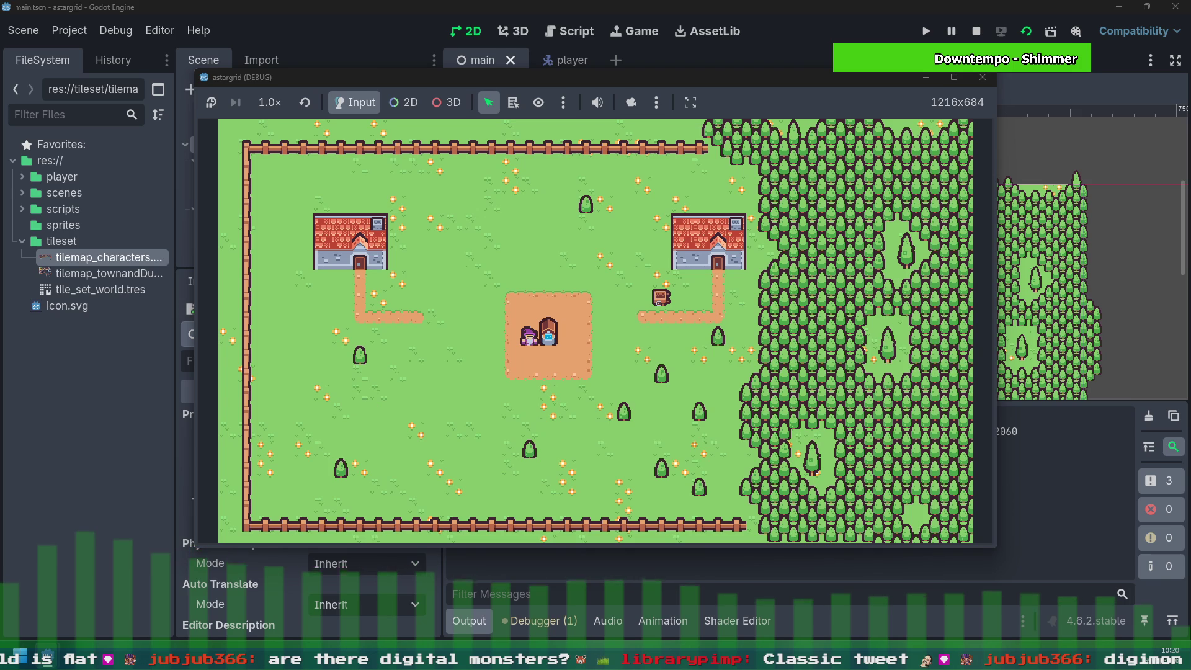
# Step: Walk the player down and right from the well, past the flowers
pyautogui.press('Down')
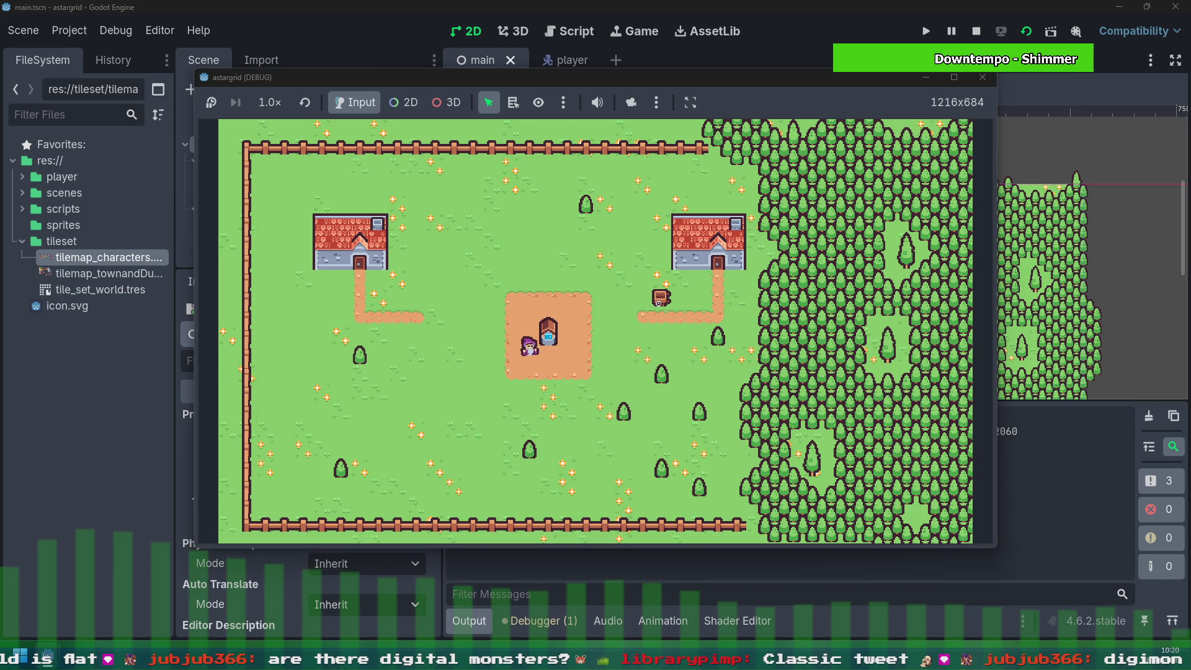
pyautogui.press('Right')
pyautogui.press('Down')
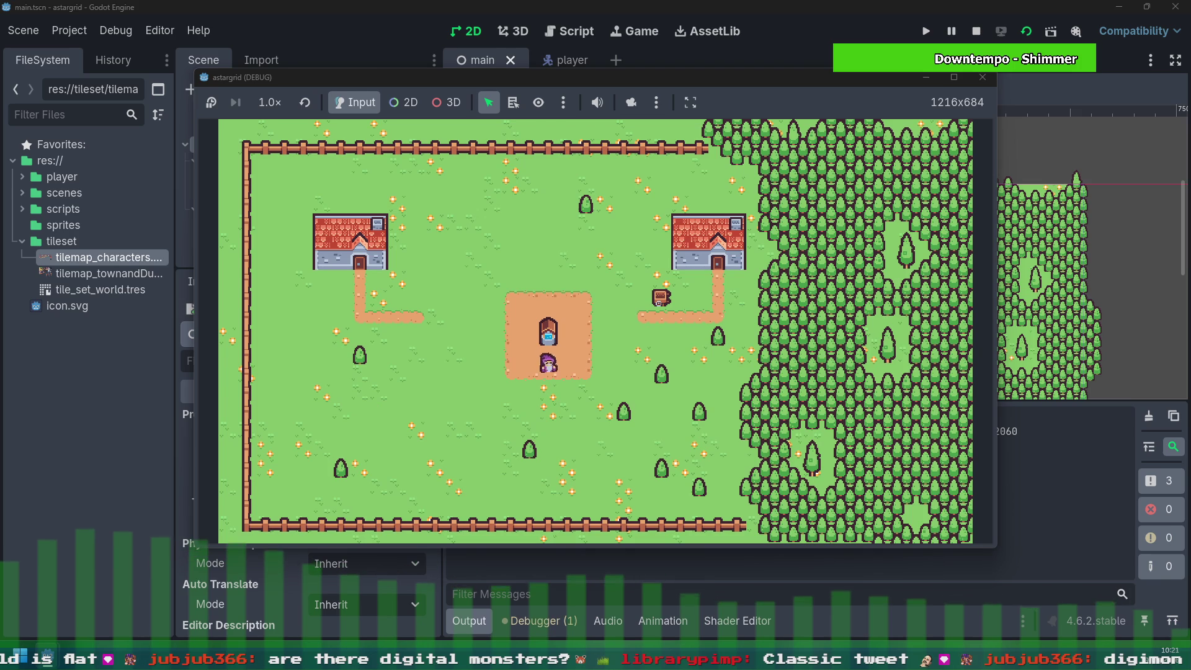
pyautogui.press('Right')
pyautogui.press('Down')
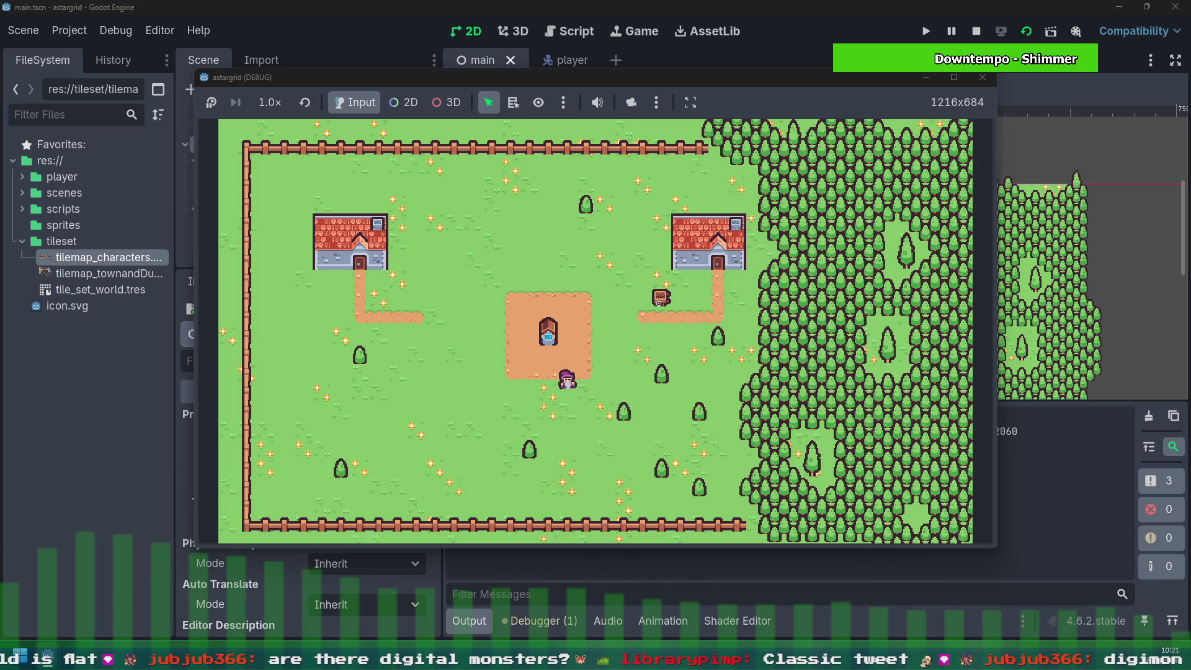
pyautogui.press('Right')
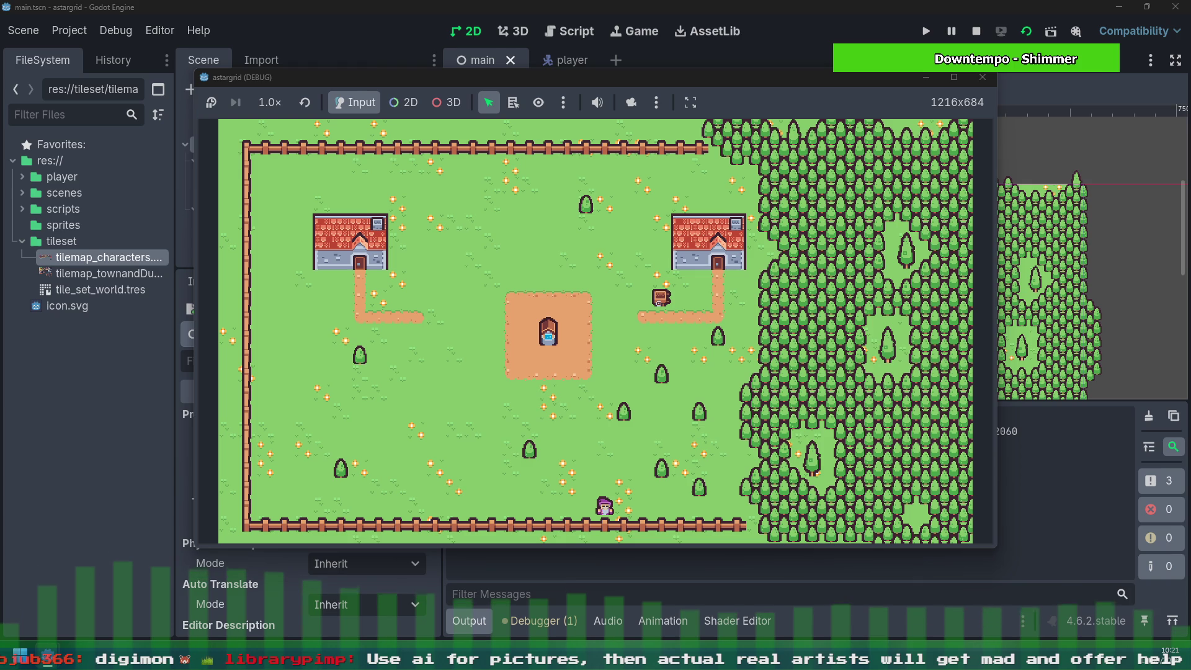
# Step: Walk the player left along the bottom fence, detouring up beside a tree and back
pyautogui.press('Left')
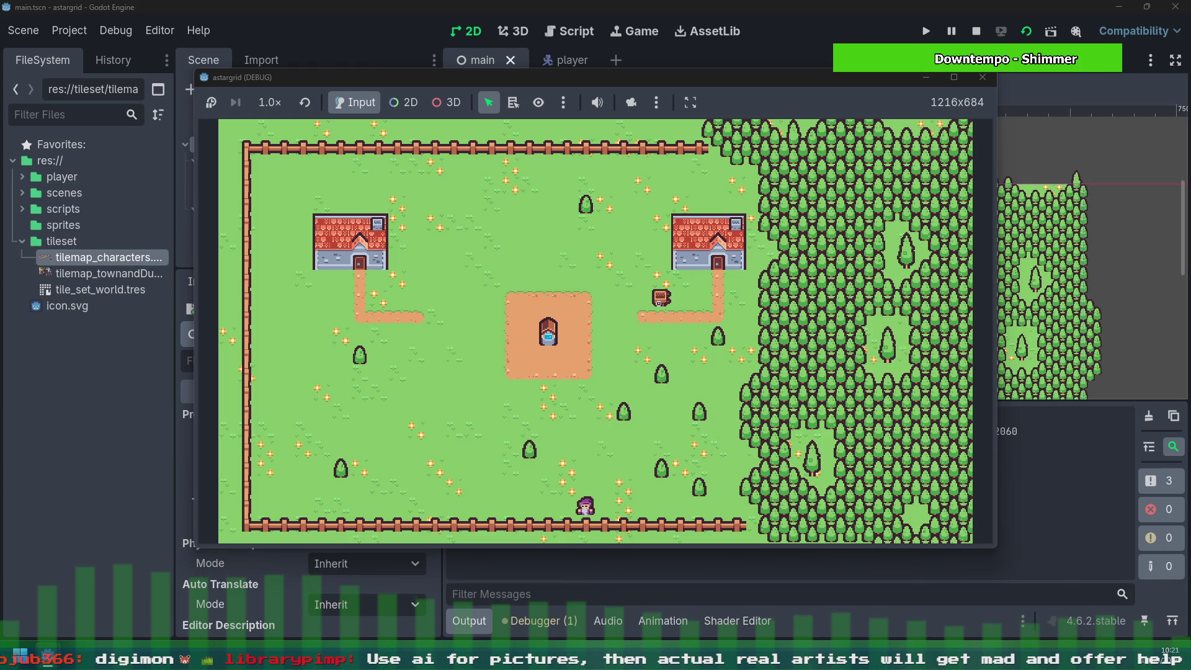
pyautogui.press('Left')
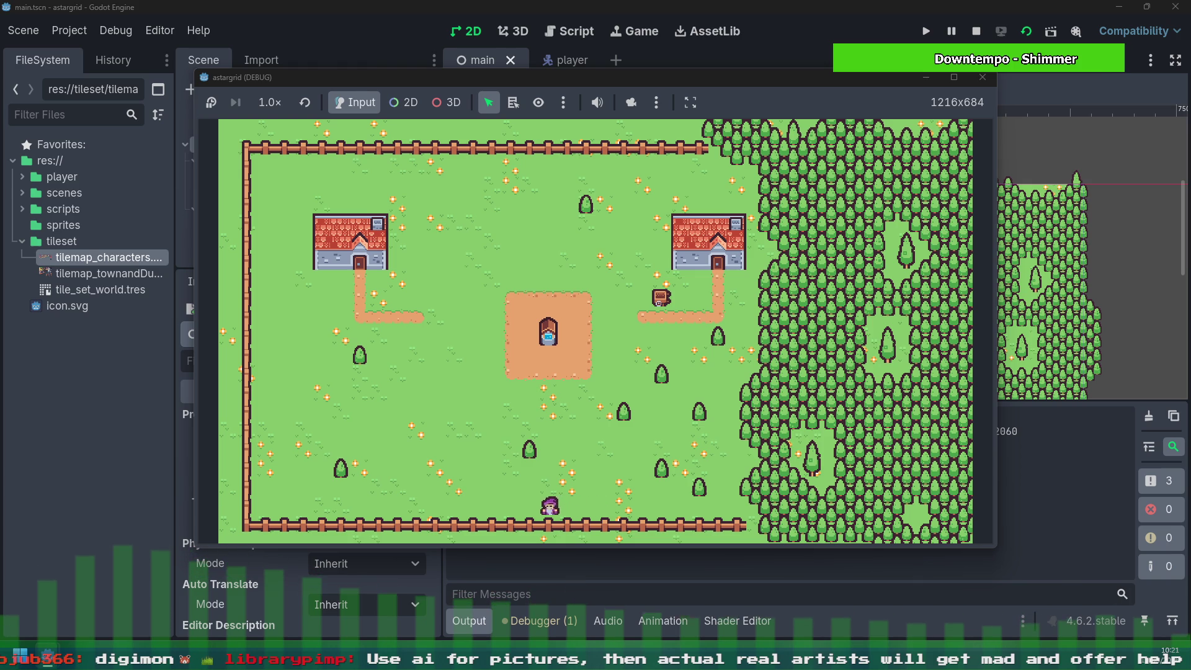
pyautogui.press('Up')
pyautogui.press('Up')
pyautogui.press('Left')
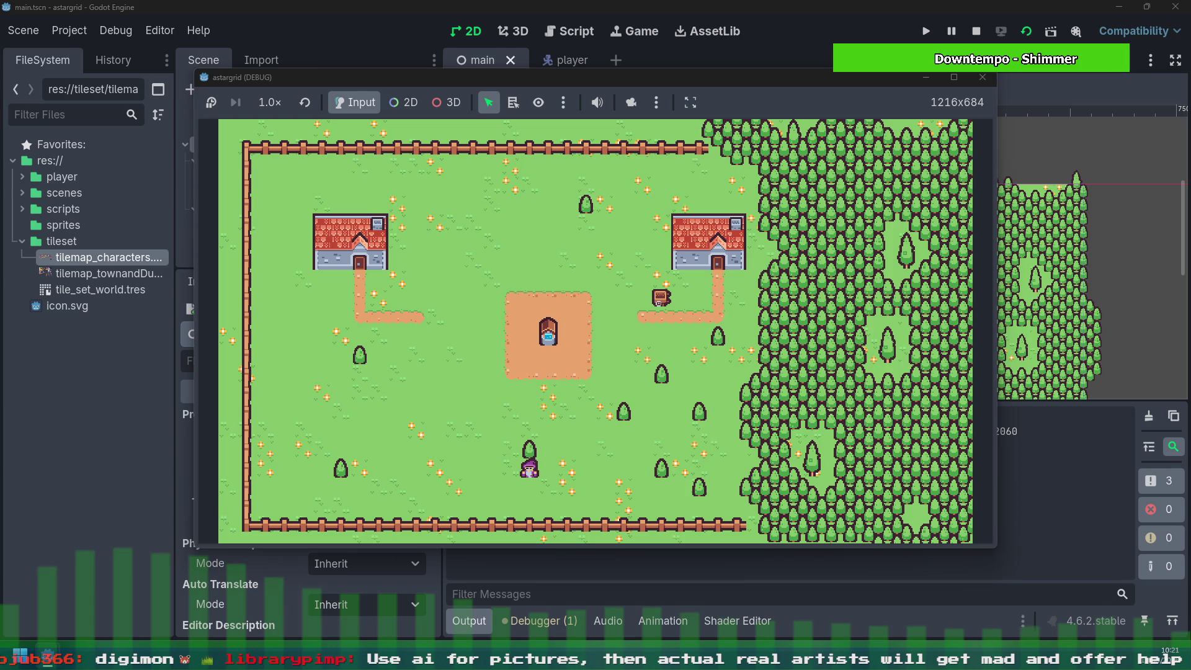
pyautogui.press('Down')
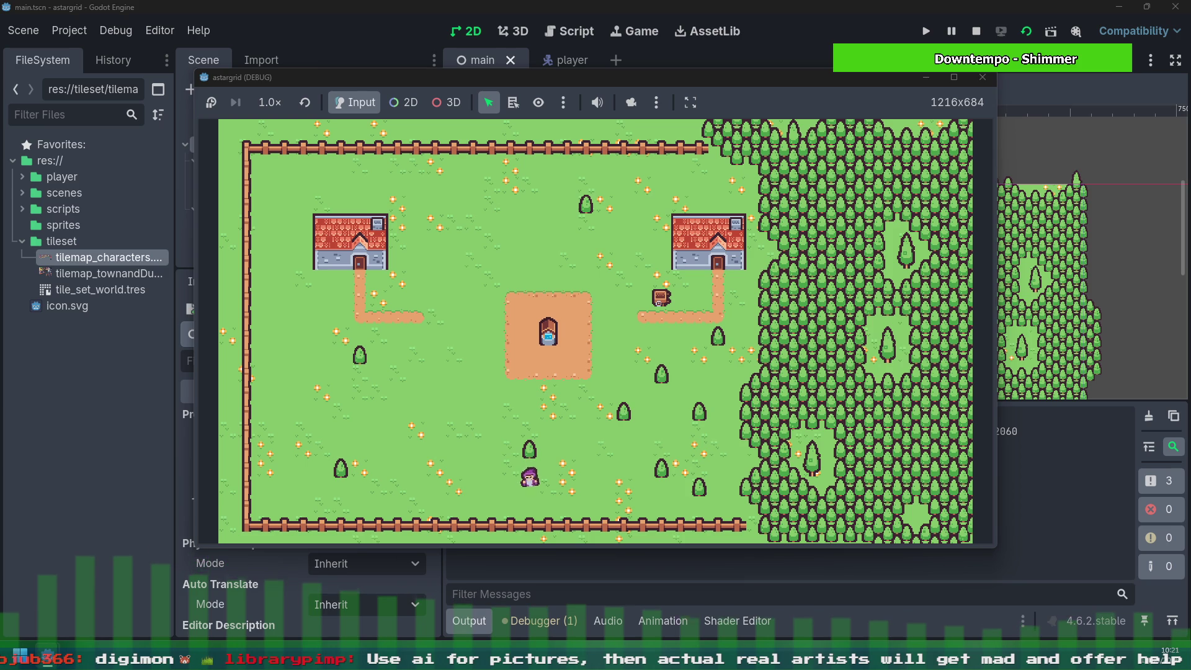
pyautogui.press('Left')
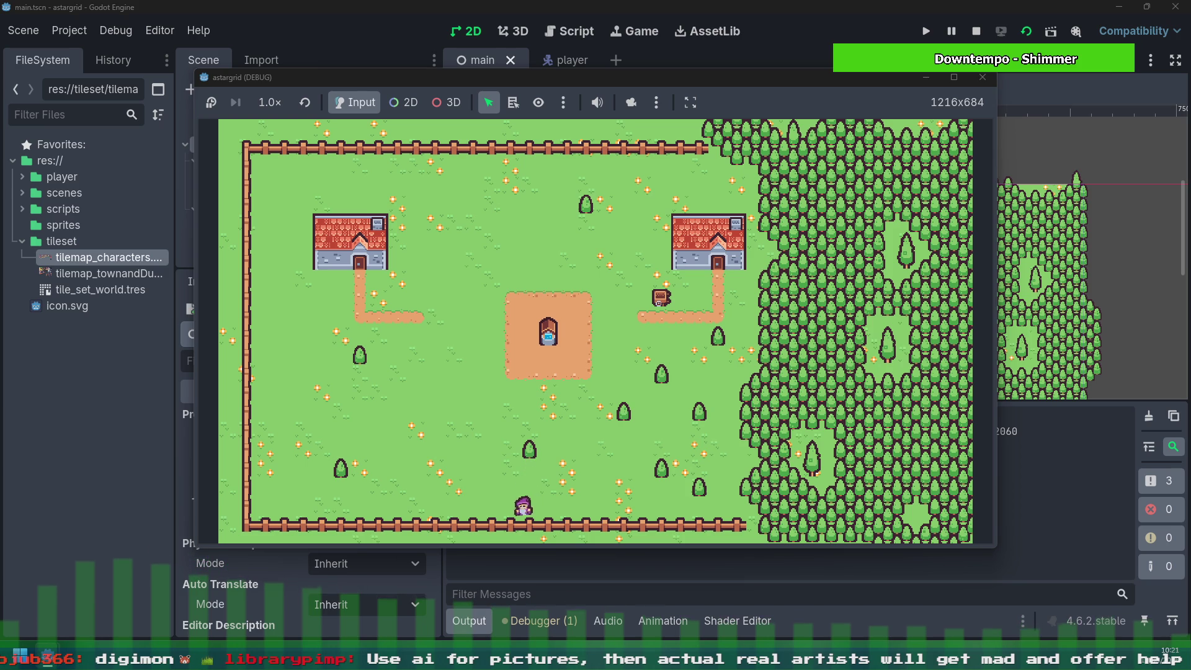
pyautogui.press('Left')
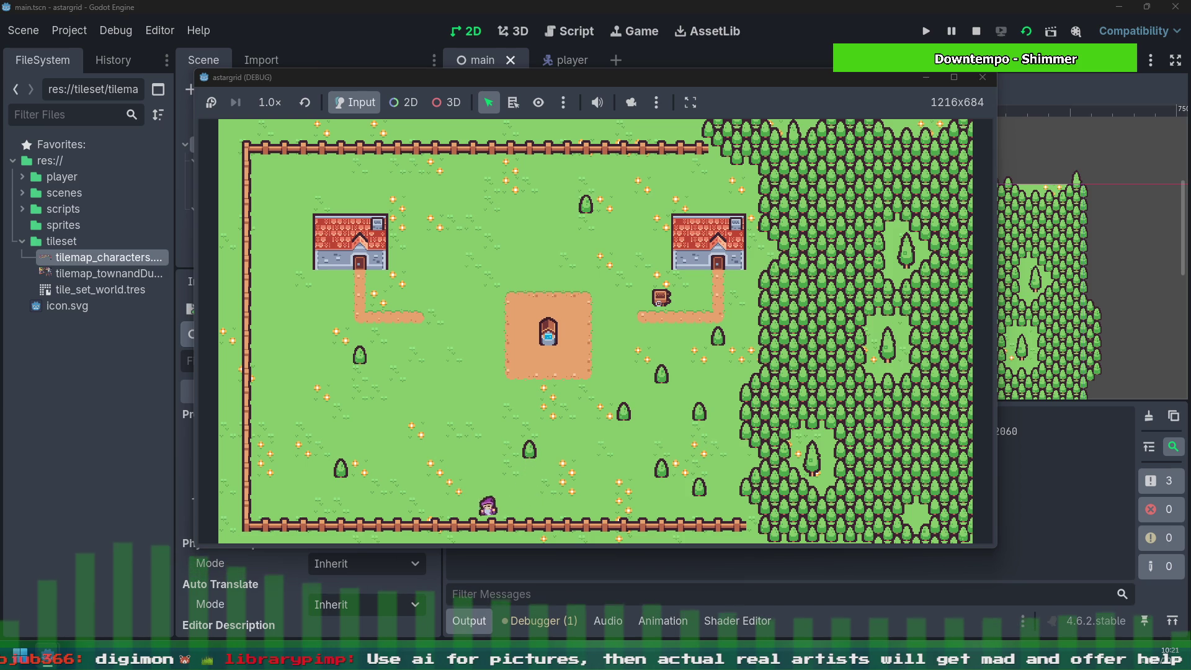
pyautogui.press('Left')
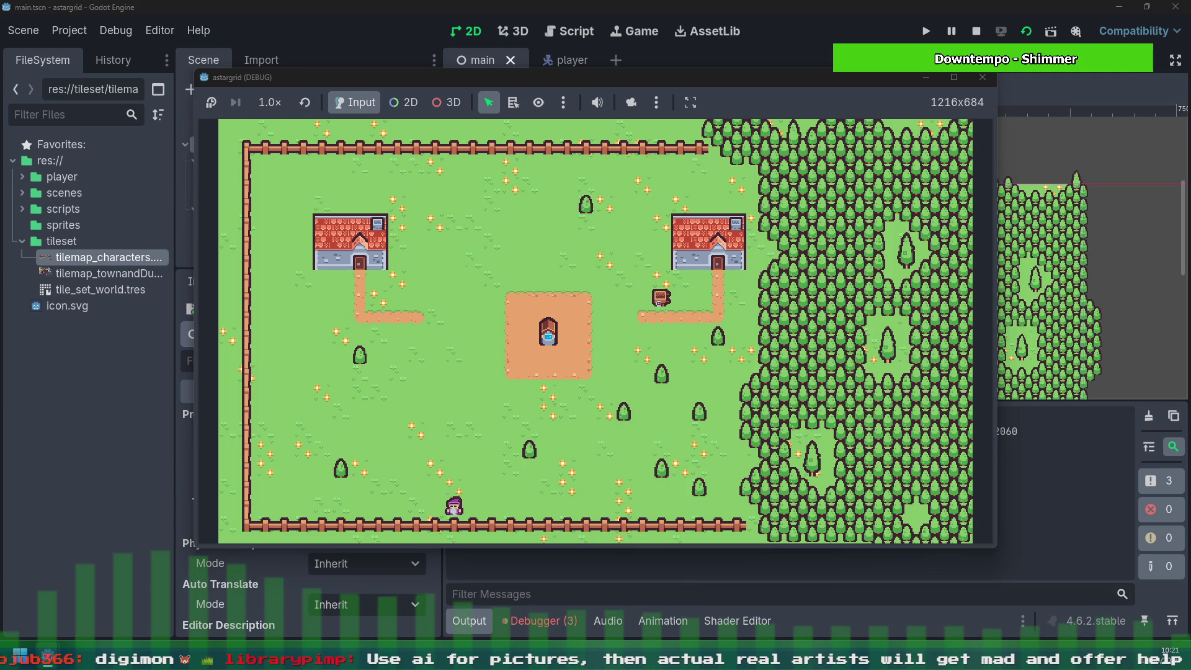
# Step: Walk the player left, then right along the bottom fence and up-right into the field
pyautogui.press('Left')
pyautogui.press('Left')
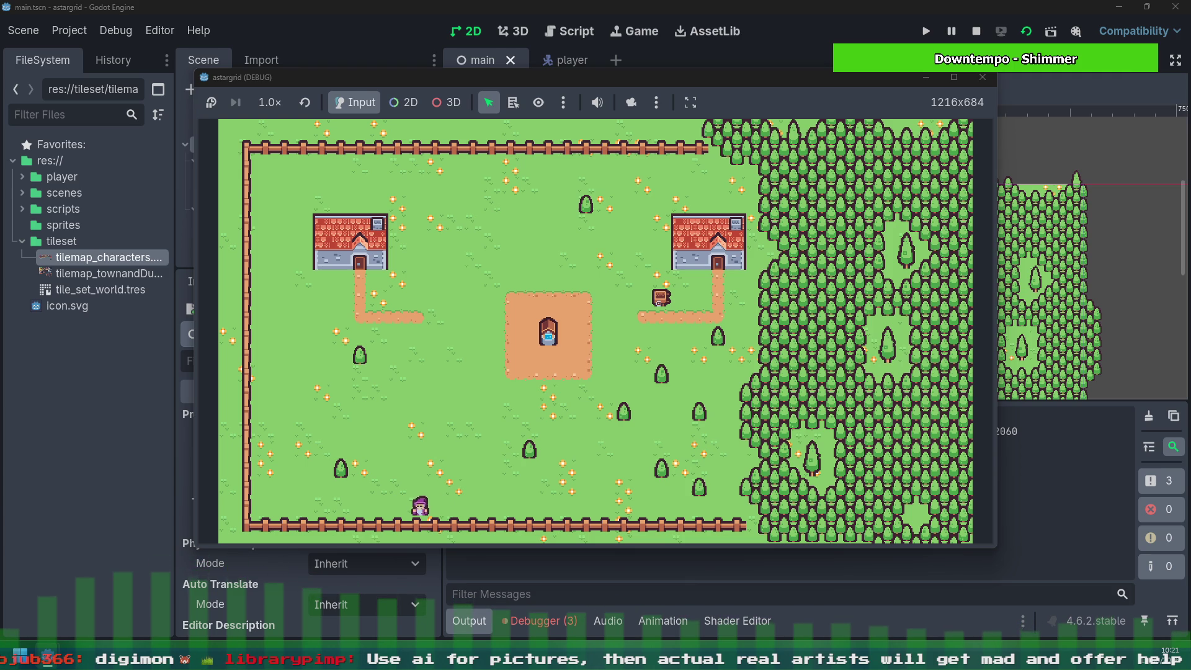
pyautogui.press('Right')
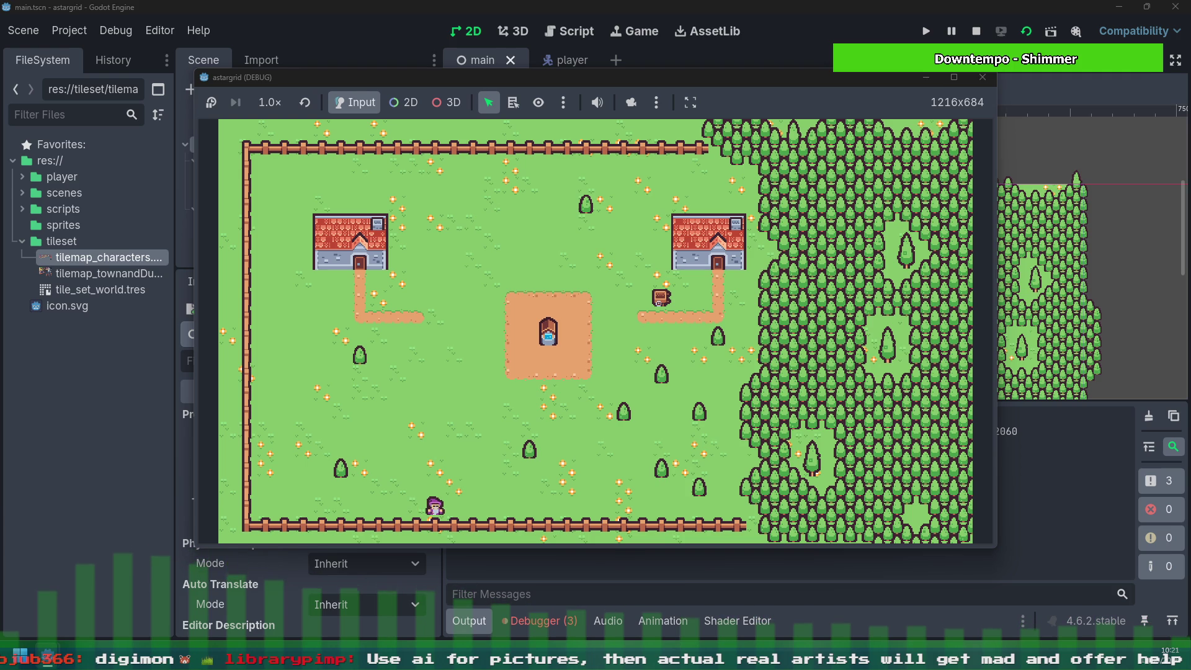
pyautogui.press('Right')
pyautogui.press('Up')
pyautogui.press('Up')
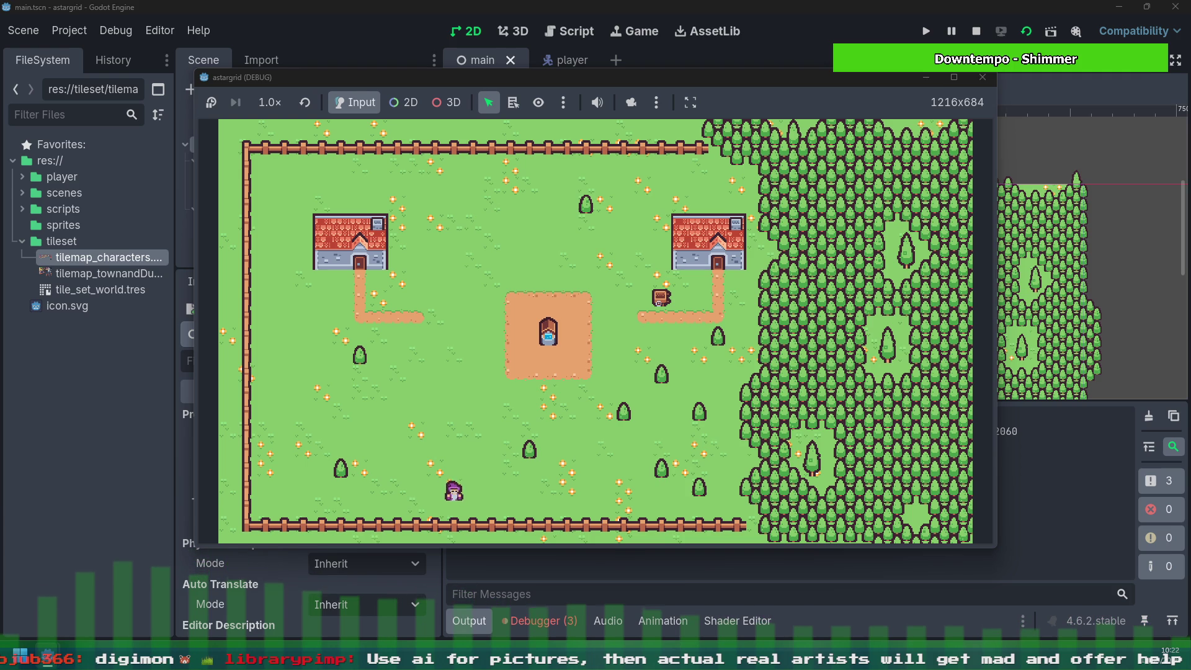
pyautogui.press('Right')
pyautogui.press('Up')
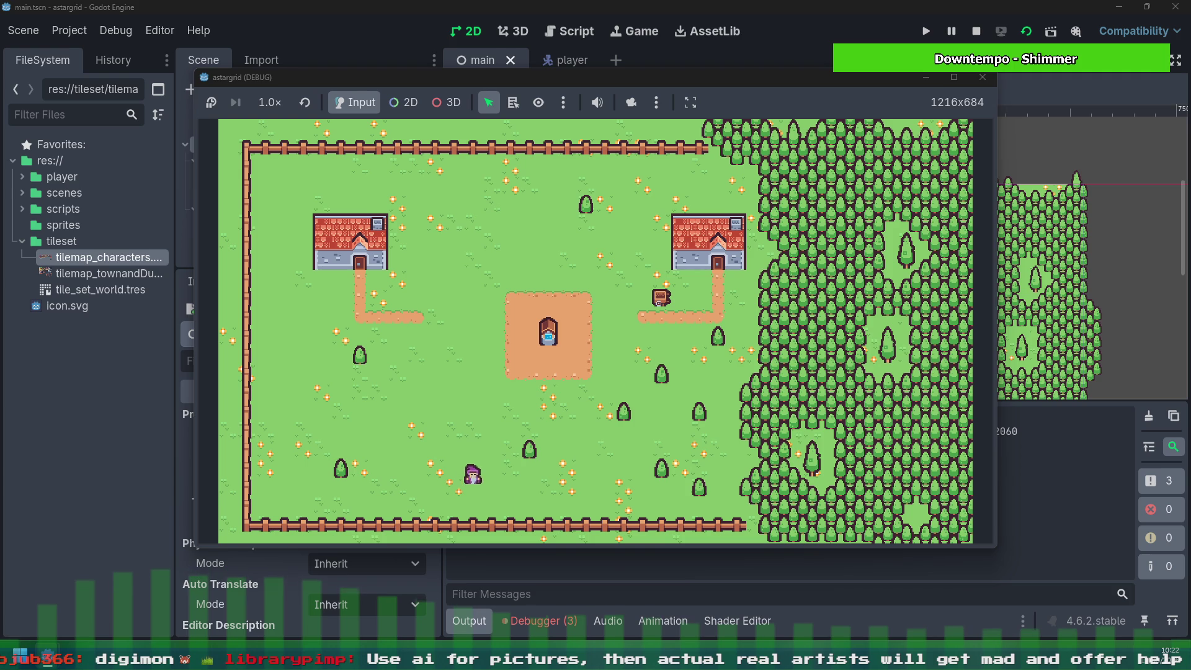
pyautogui.press('Right')
pyautogui.press('Right')
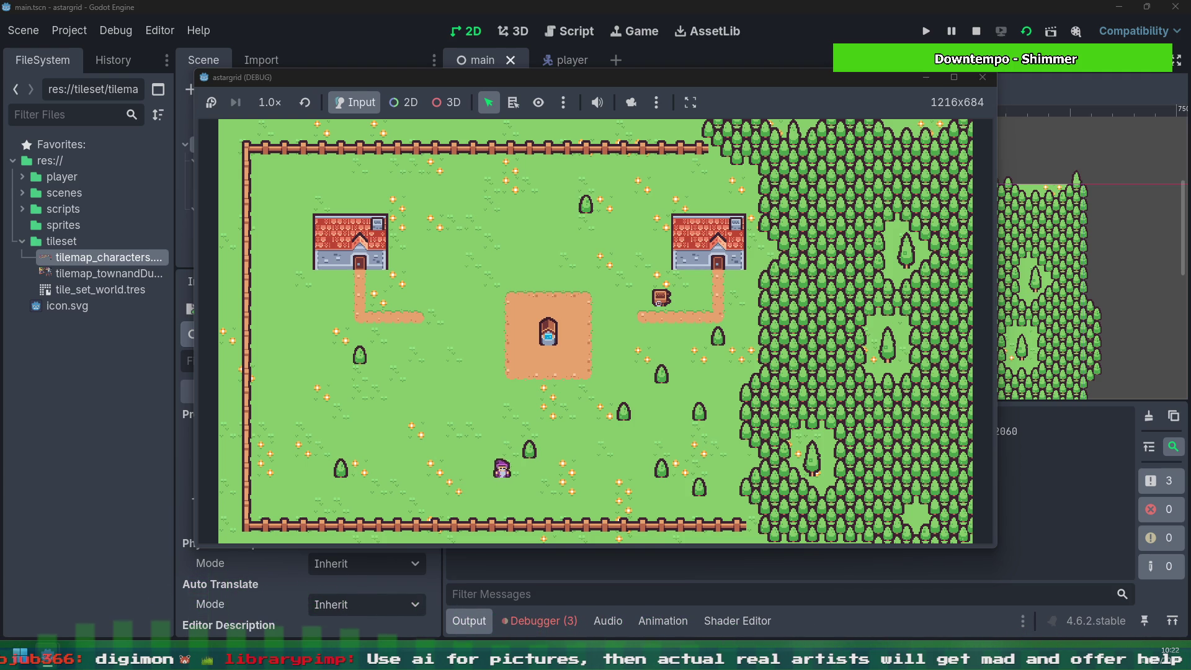
# Step: Keep the player climbing up and right toward the well and dirt patch
pyautogui.press('Up')
pyautogui.press('Up')
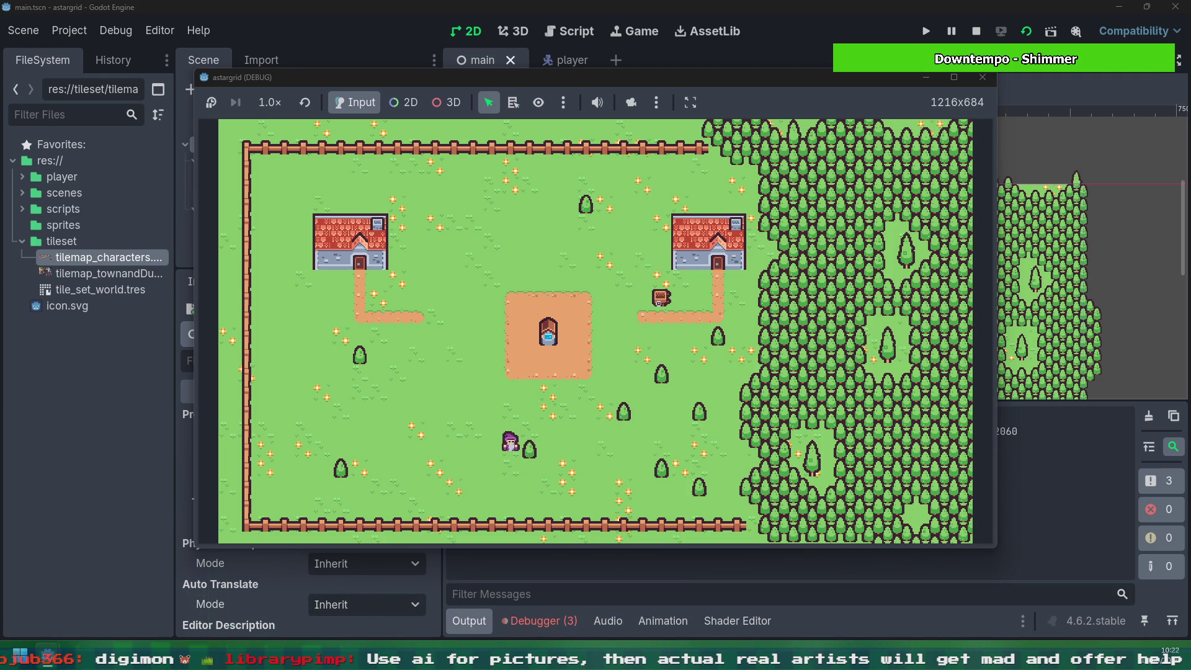
pyautogui.press('Right')
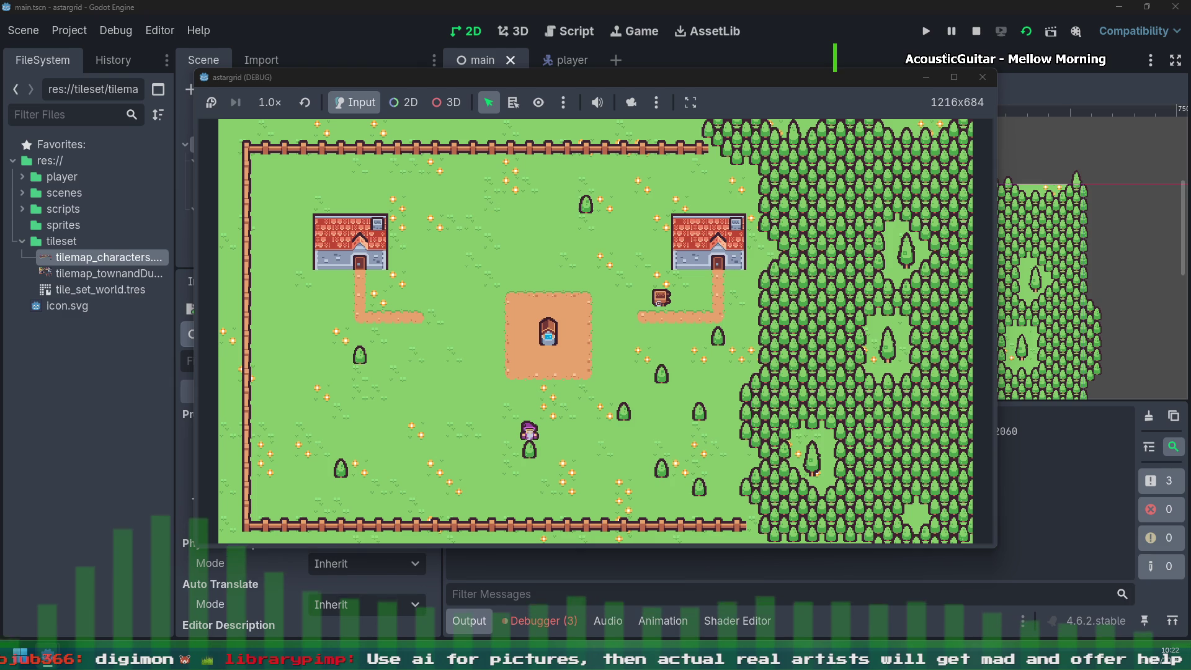
pyautogui.press('Up')
pyautogui.press('Up')
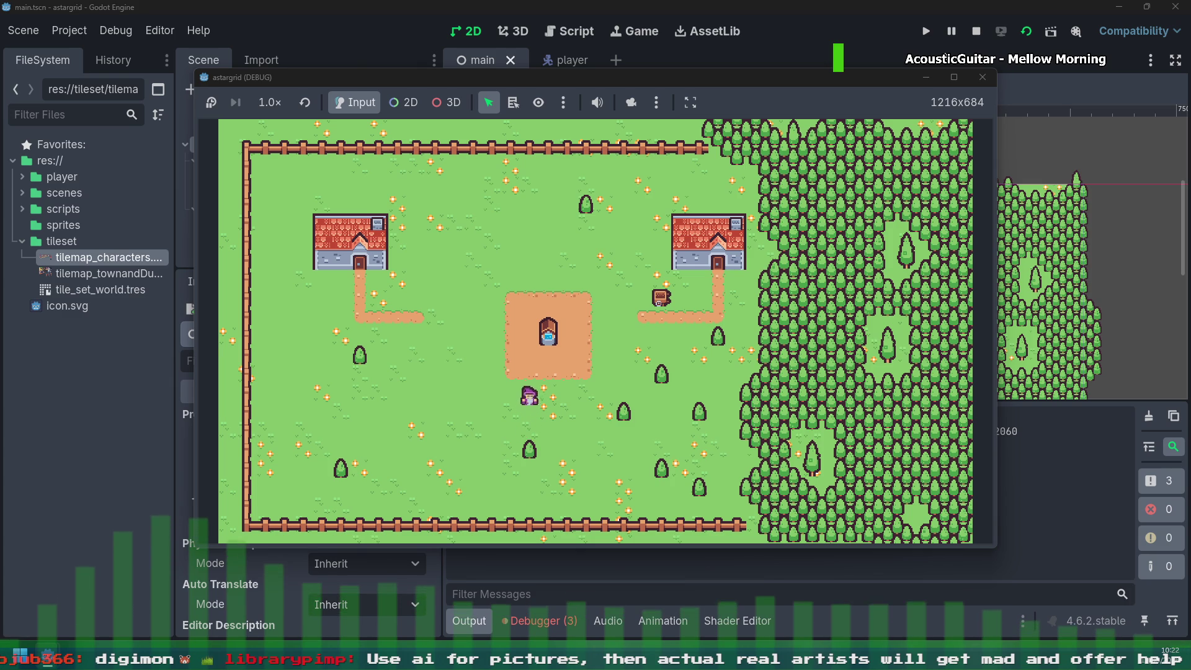
pyautogui.press('Right')
pyautogui.press('Right')
pyautogui.press('Up')
pyautogui.press('Up')
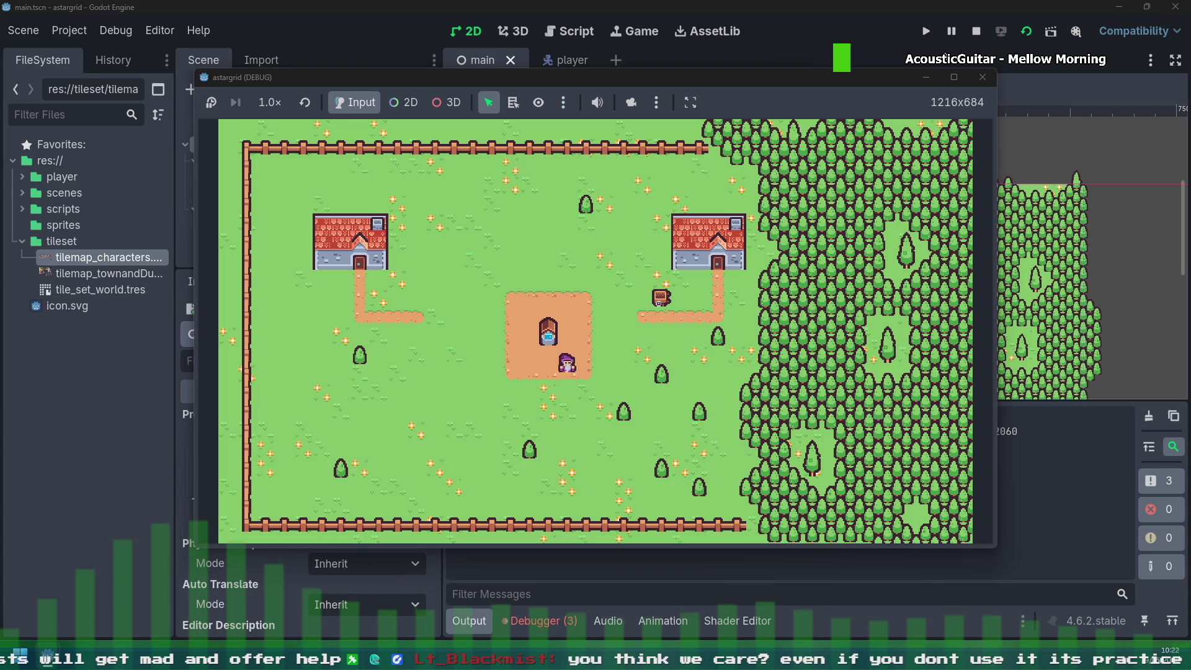
pyautogui.press('Right')
pyautogui.press('Right')
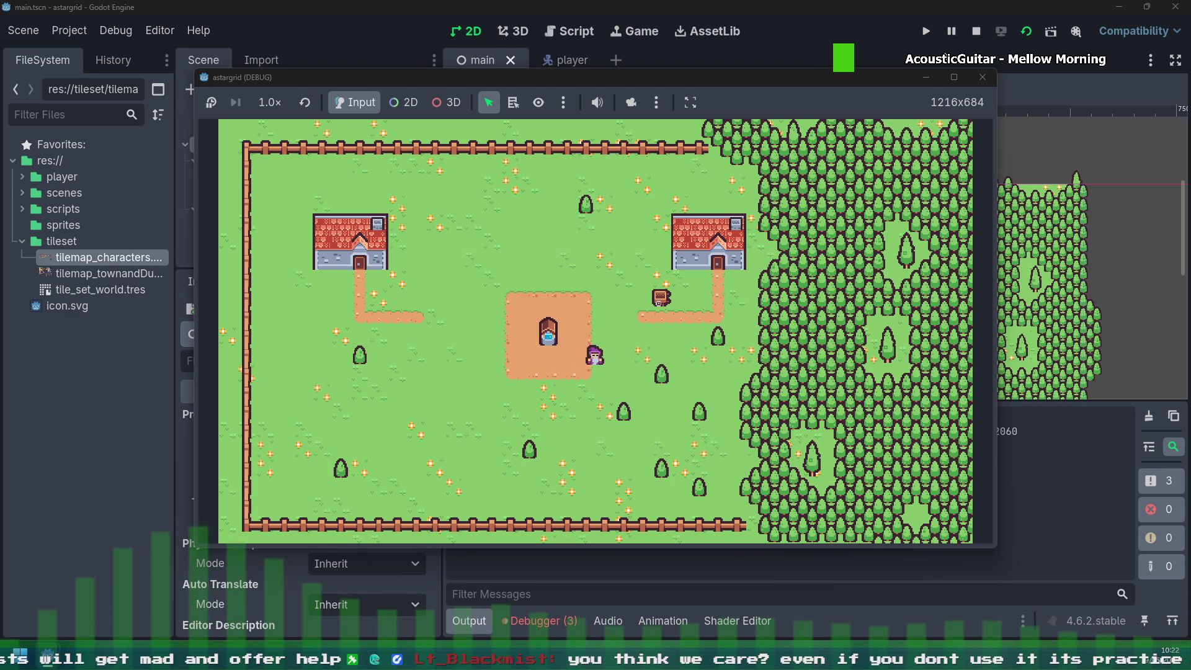
pyautogui.press('Up')
pyautogui.press('Up')
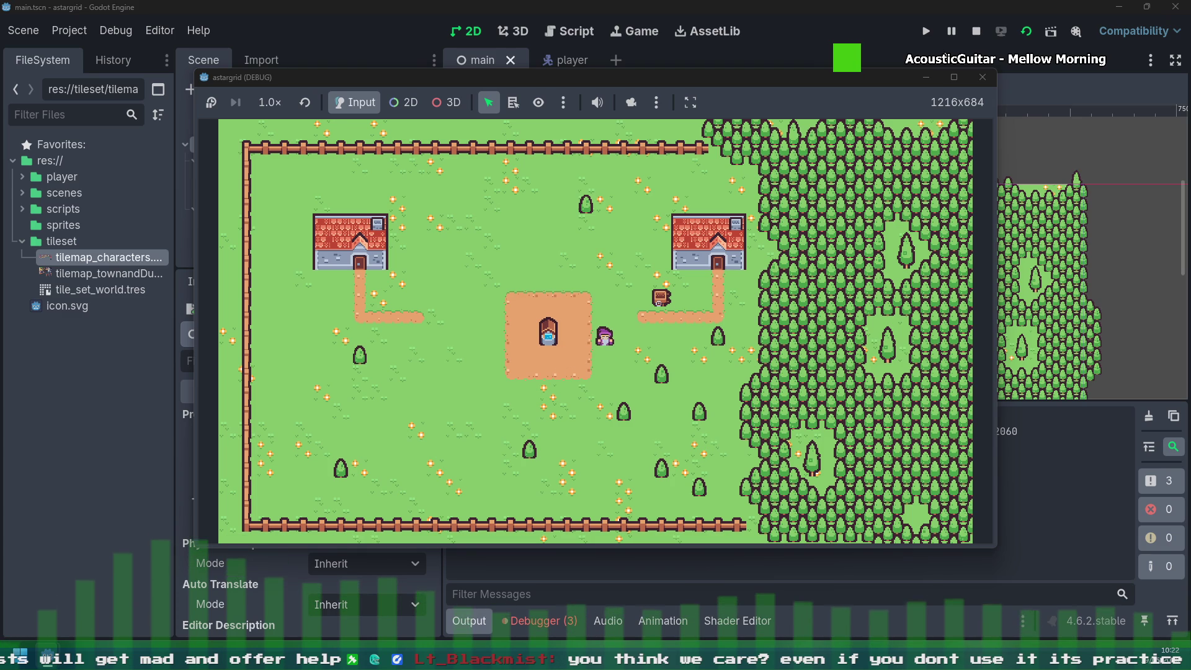
# Step: Walk the player left beside the well, up above it, and past its left side
pyautogui.press('Left')
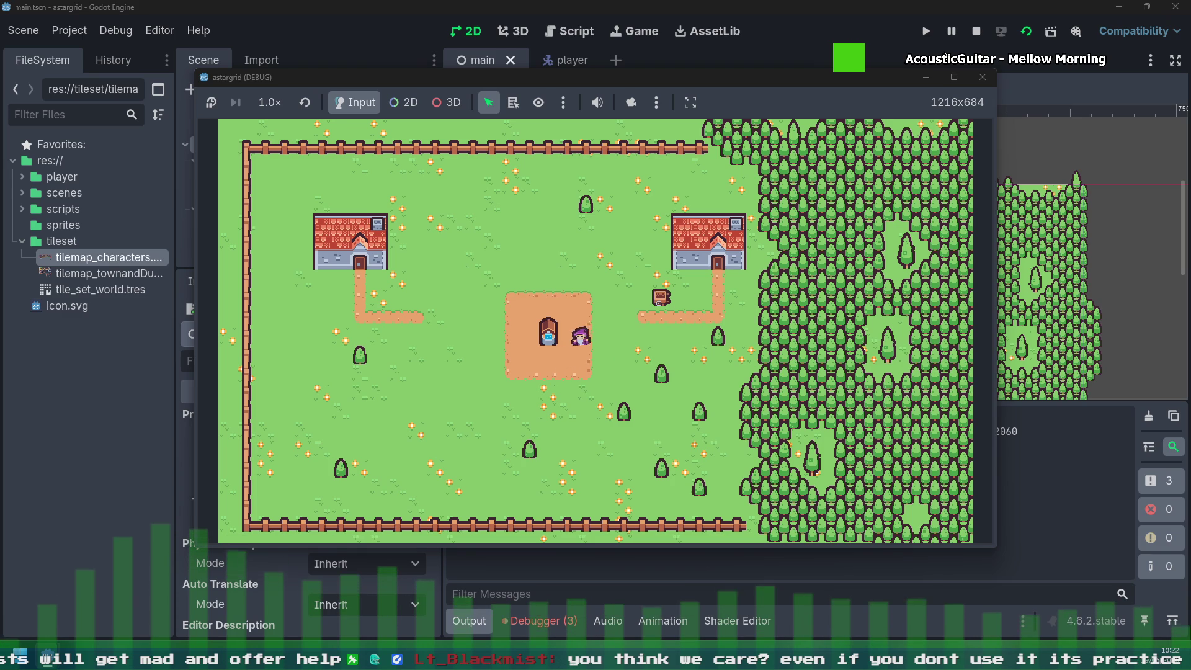
pyautogui.press('Up')
pyautogui.press('Left')
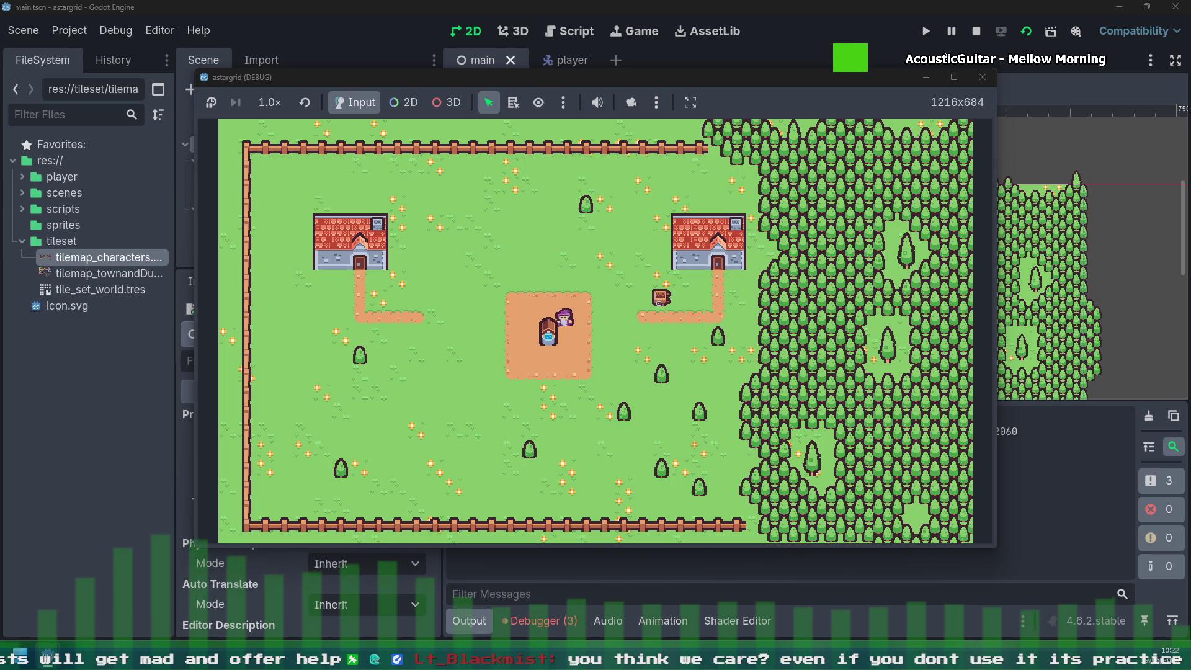
pyautogui.press('Left')
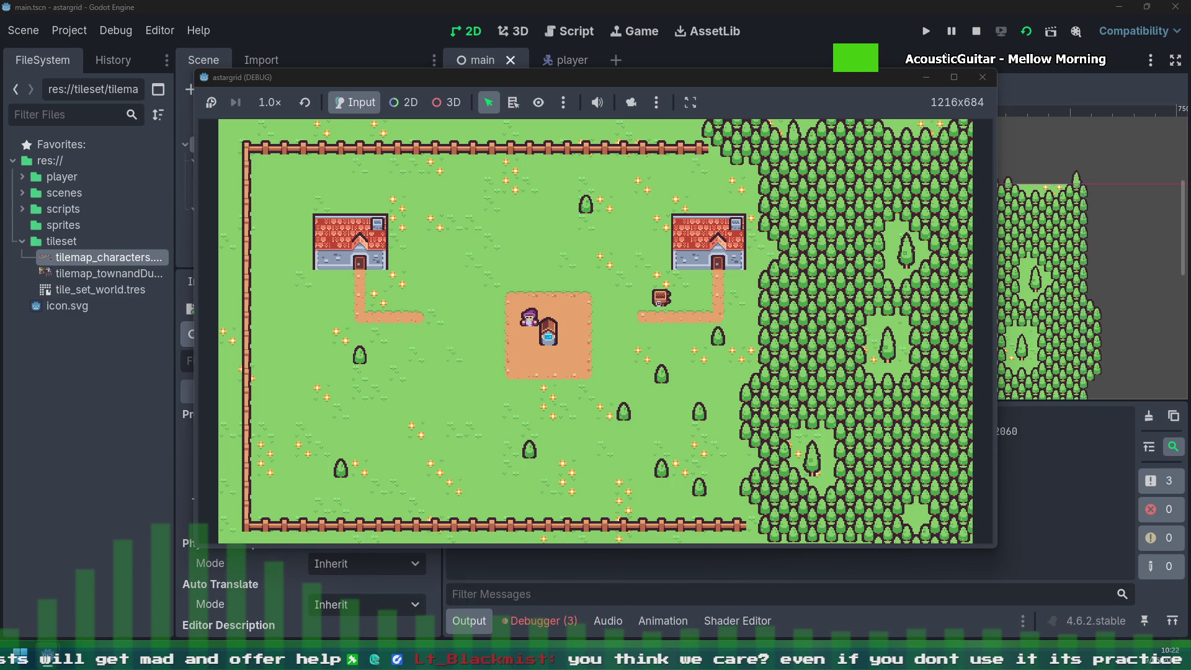
# Step: Walk the player right and down from the well, then back below it heading left
pyautogui.press('Right')
pyautogui.press('Right')
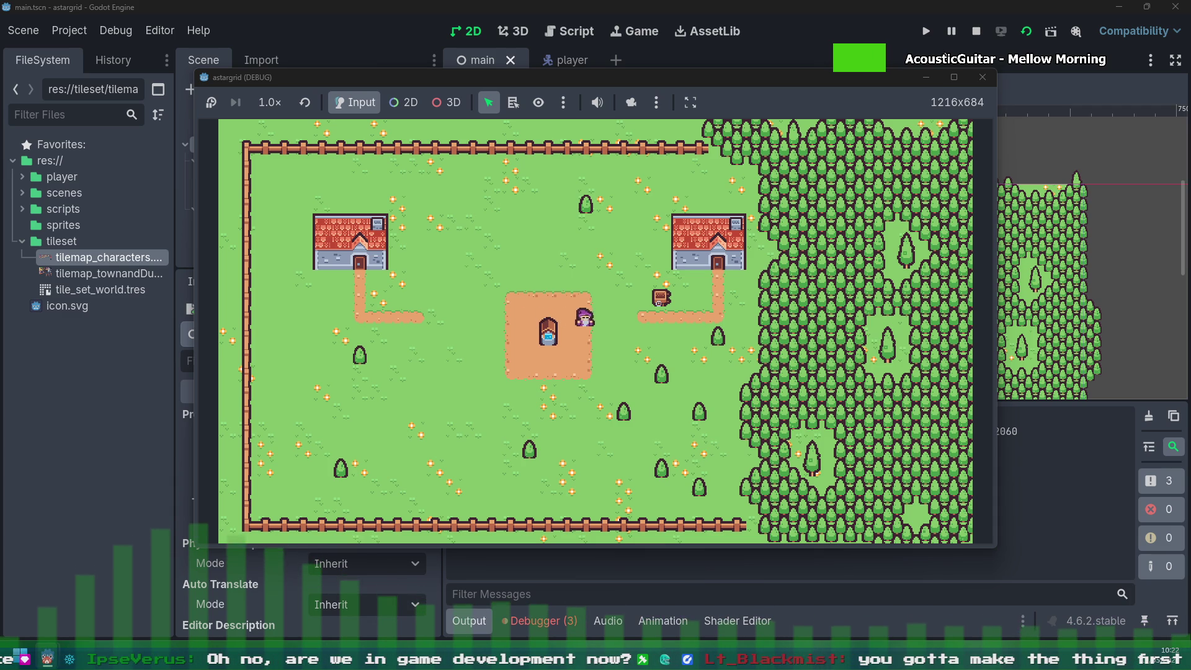
pyautogui.press('Down')
pyautogui.press('Right')
pyautogui.press('Down')
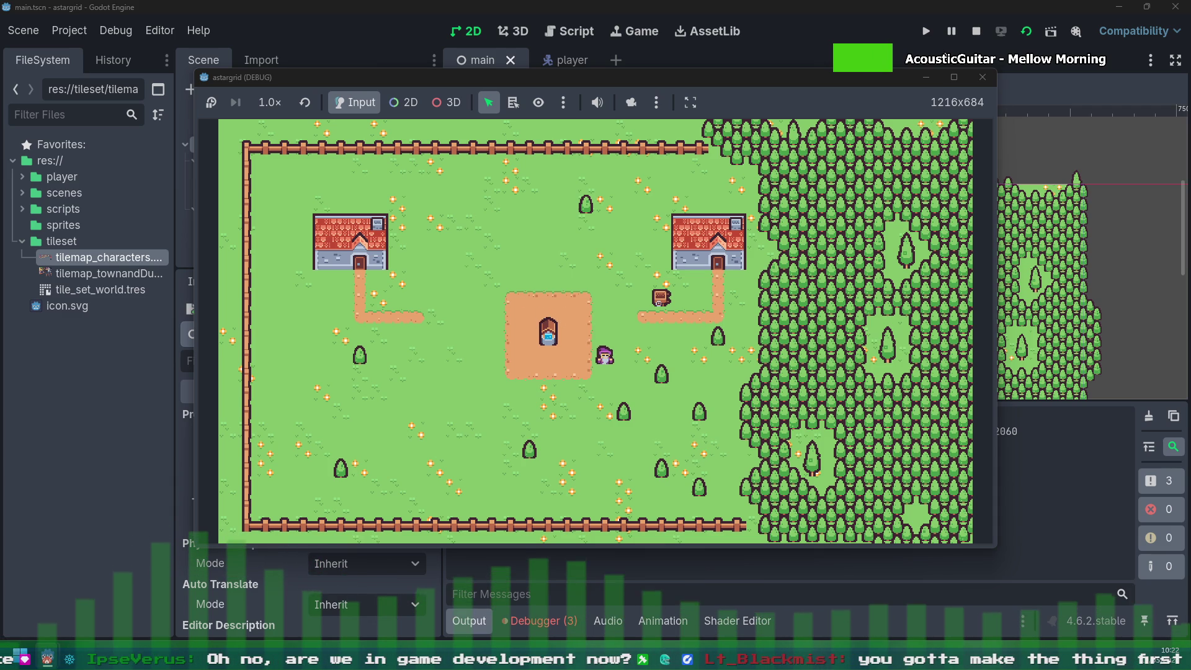
pyautogui.press('Left')
pyautogui.press('Left')
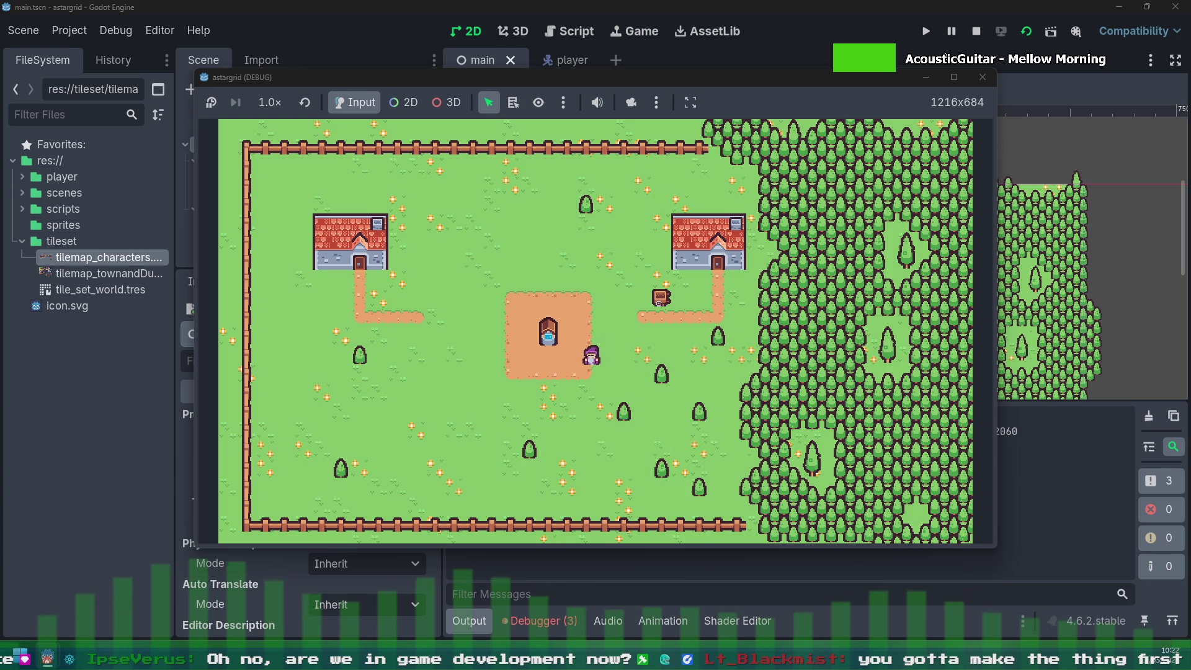
pyautogui.press('Up')
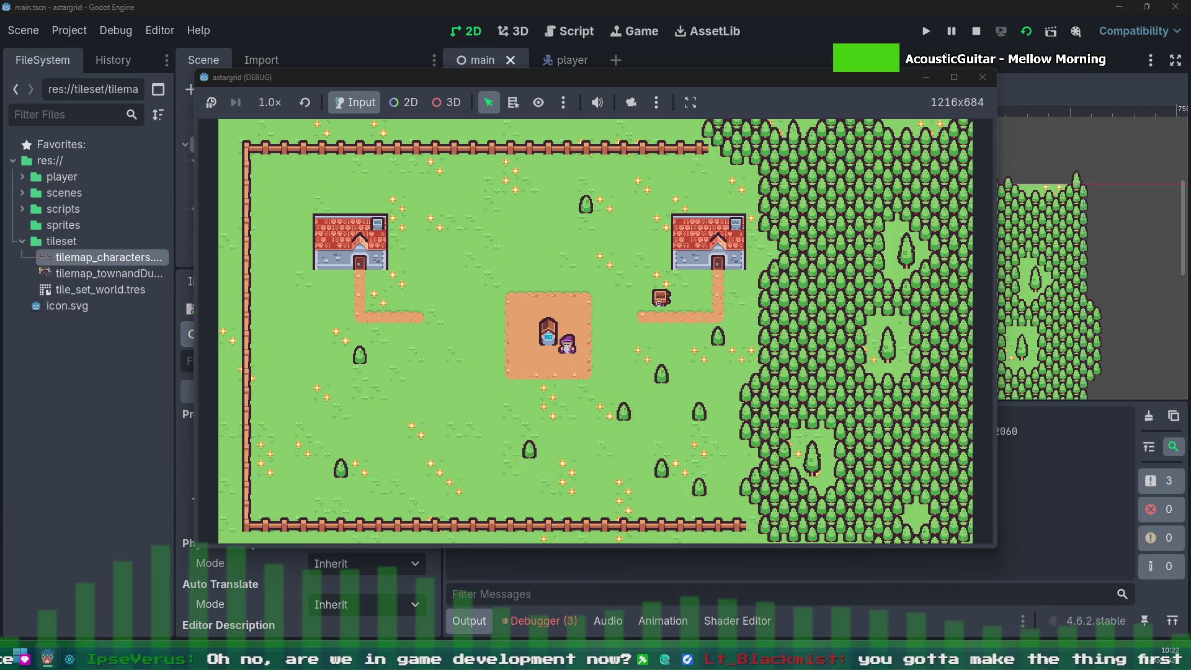
pyautogui.press('Down')
pyautogui.press('Down')
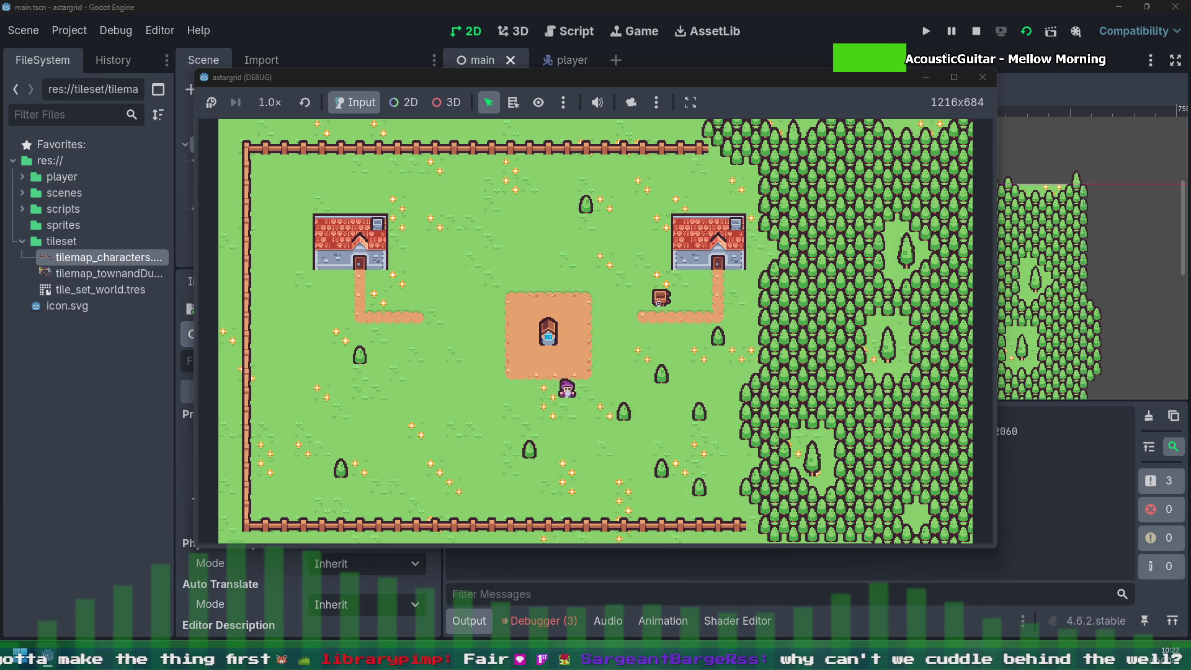
pyautogui.press('Left')
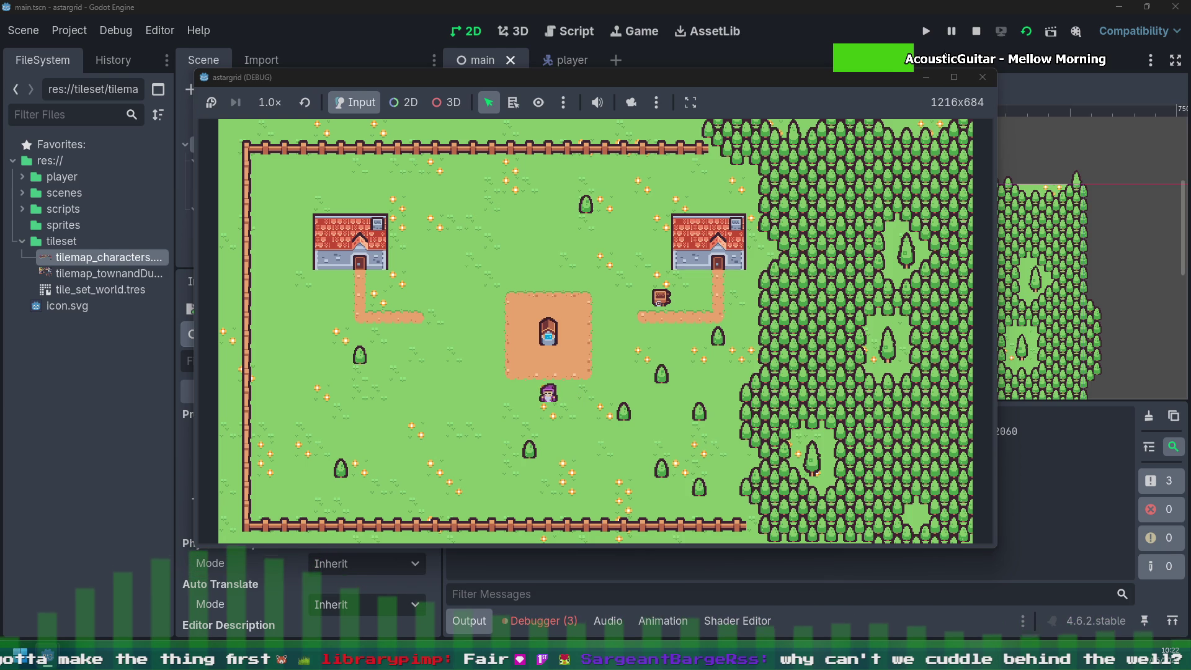
# Step: Take the player down into the grass, right, then back up and left toward the dirt square
pyautogui.press('Down')
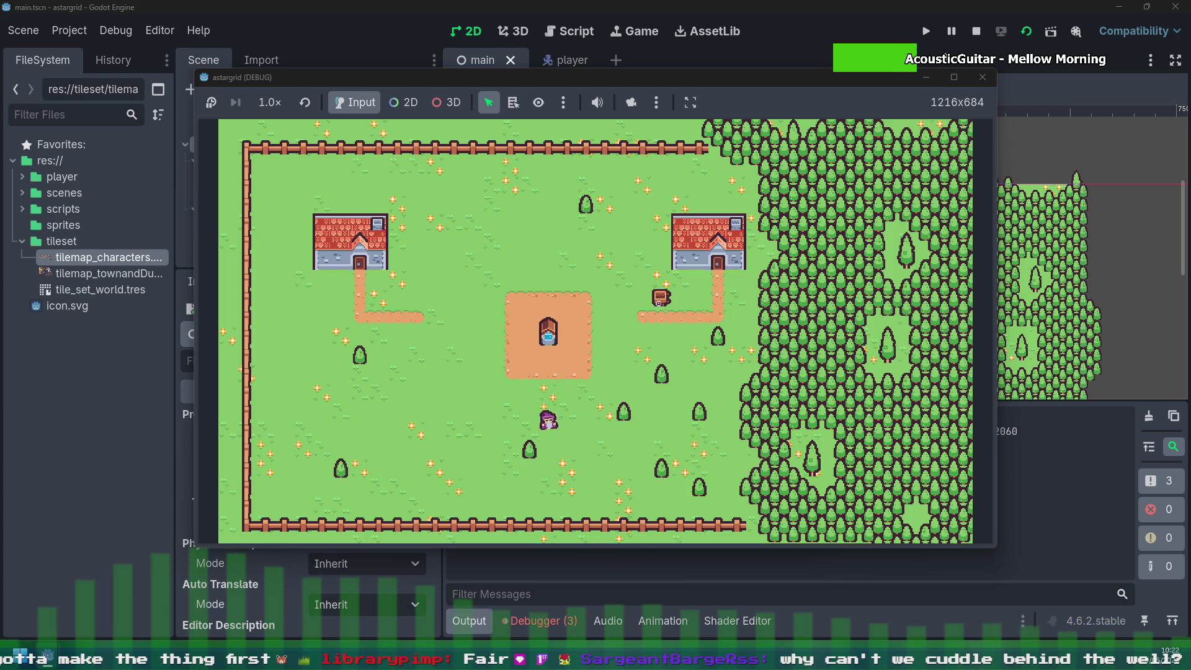
pyautogui.press('Right')
pyautogui.press('Down')
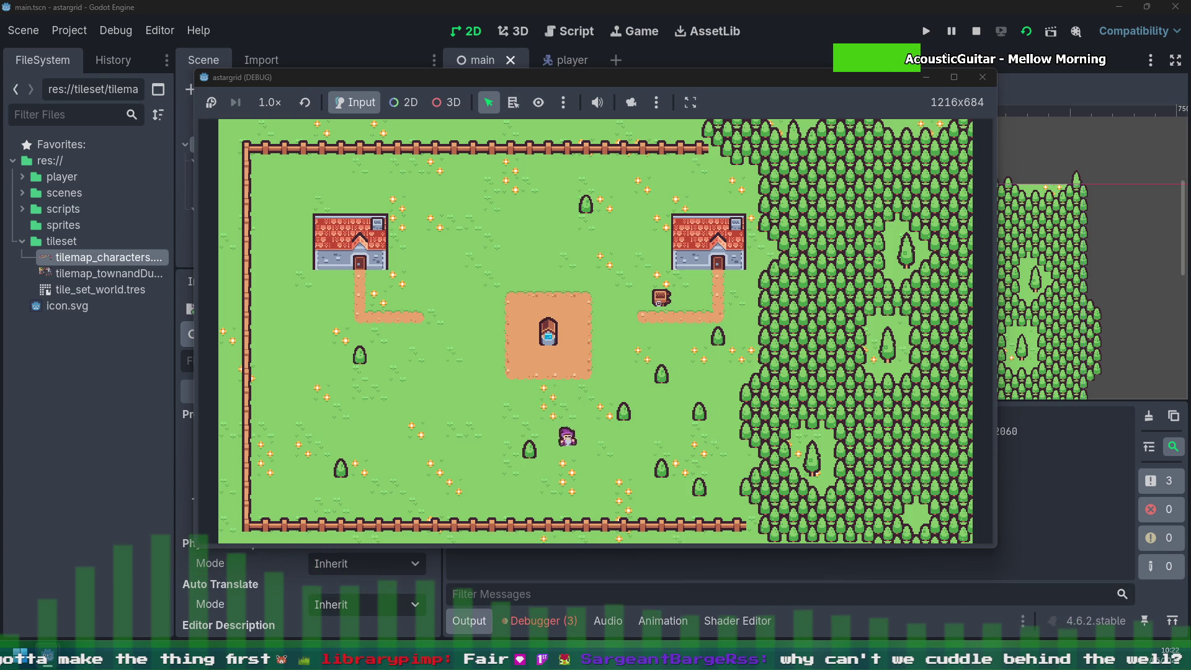
pyautogui.press('Down')
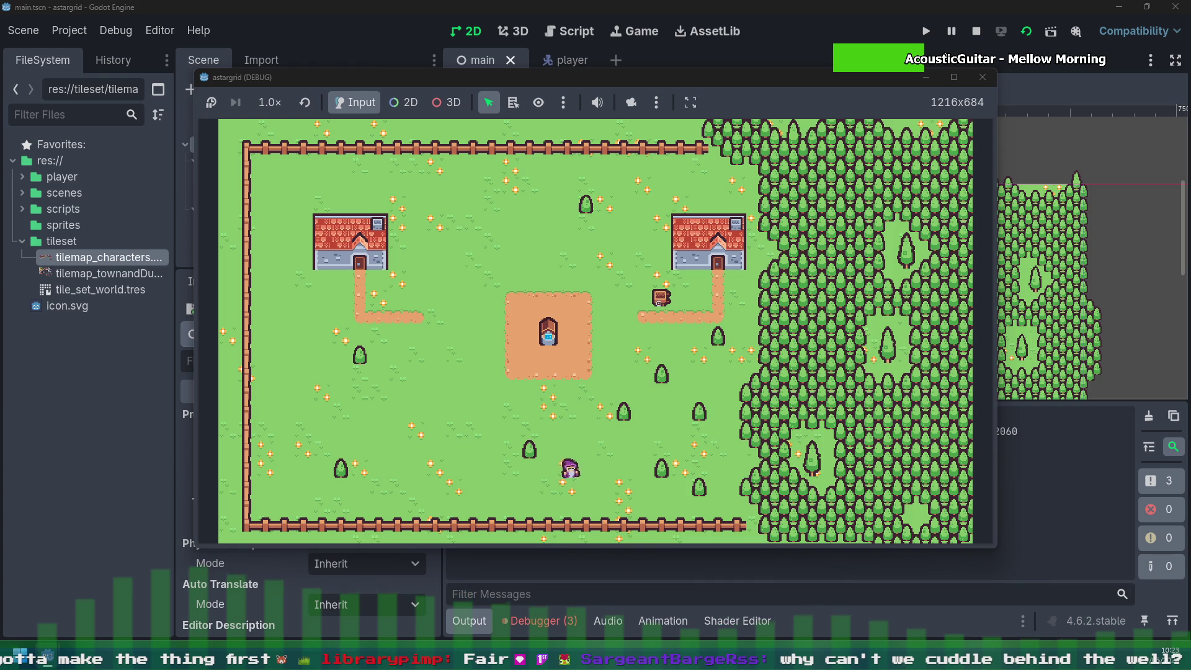
pyautogui.press('Right')
pyautogui.press('Right')
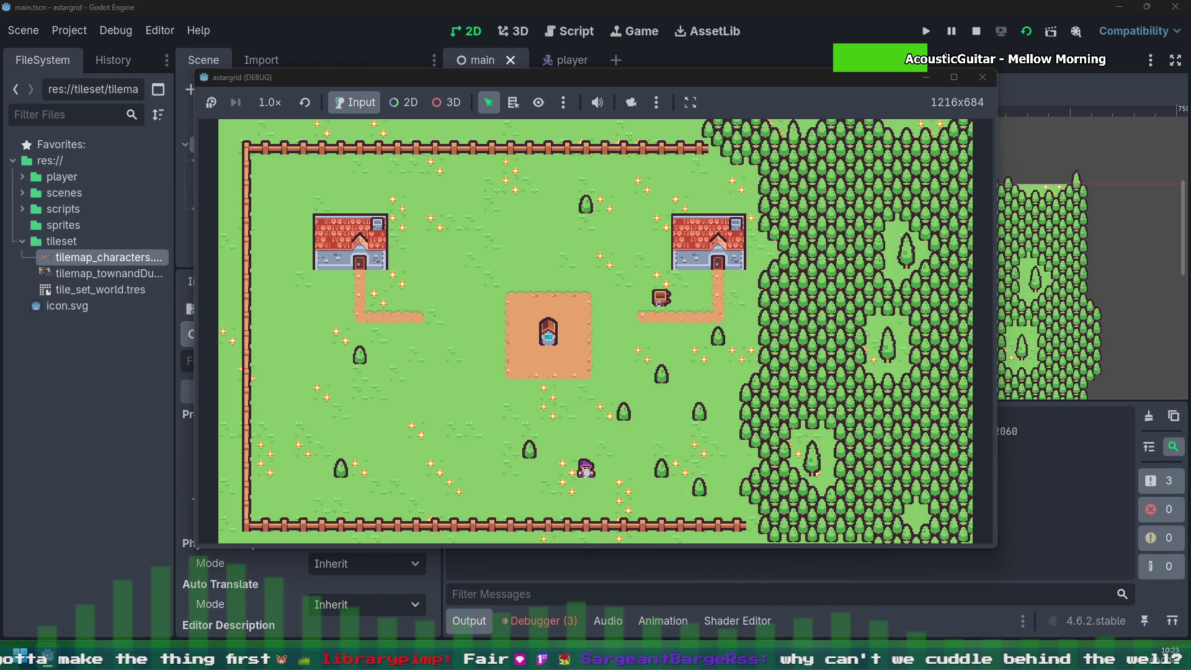
pyautogui.press('Left')
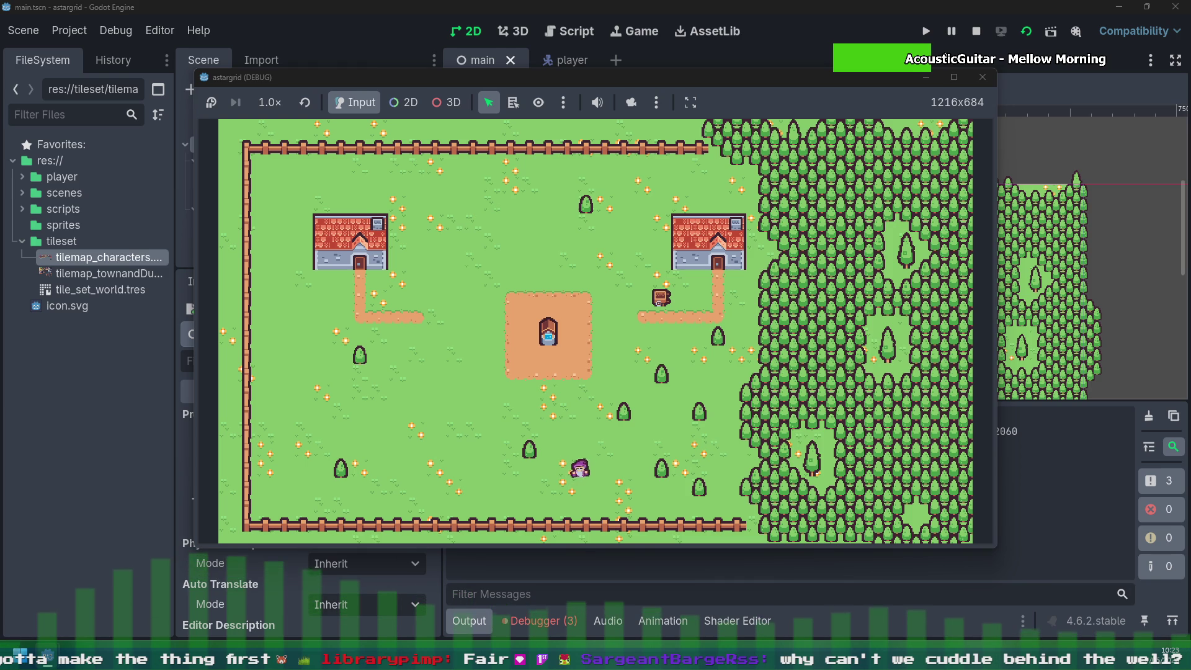
pyautogui.press('Up')
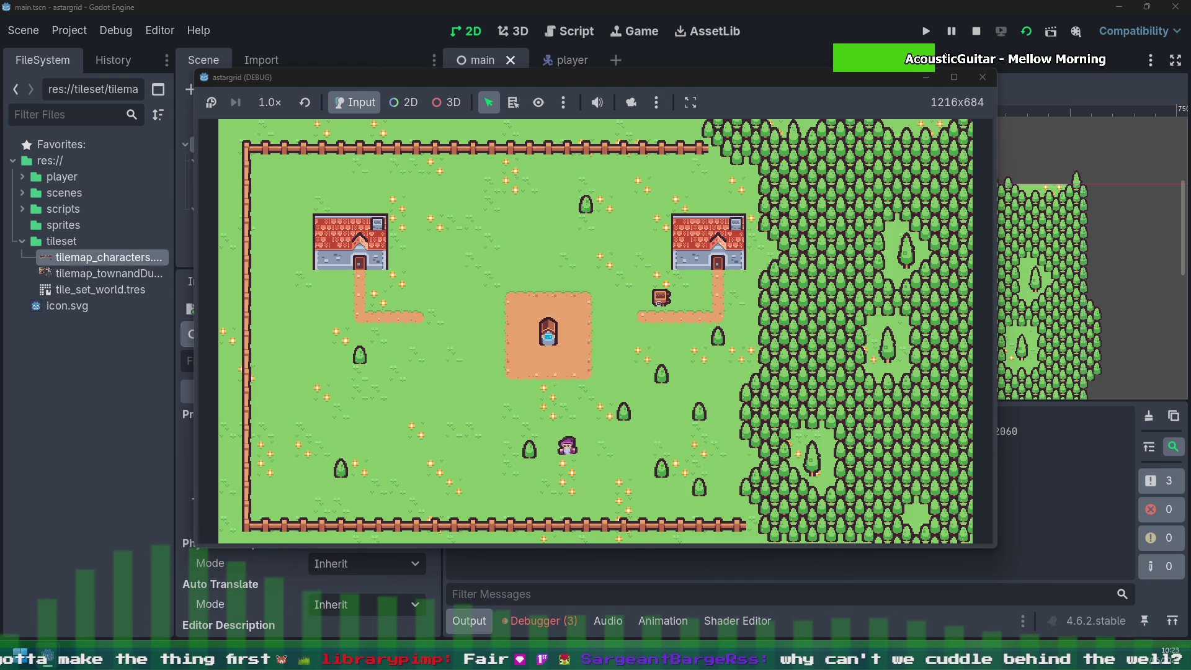
pyautogui.press('Up')
pyautogui.press('Left')
pyautogui.press('Up')
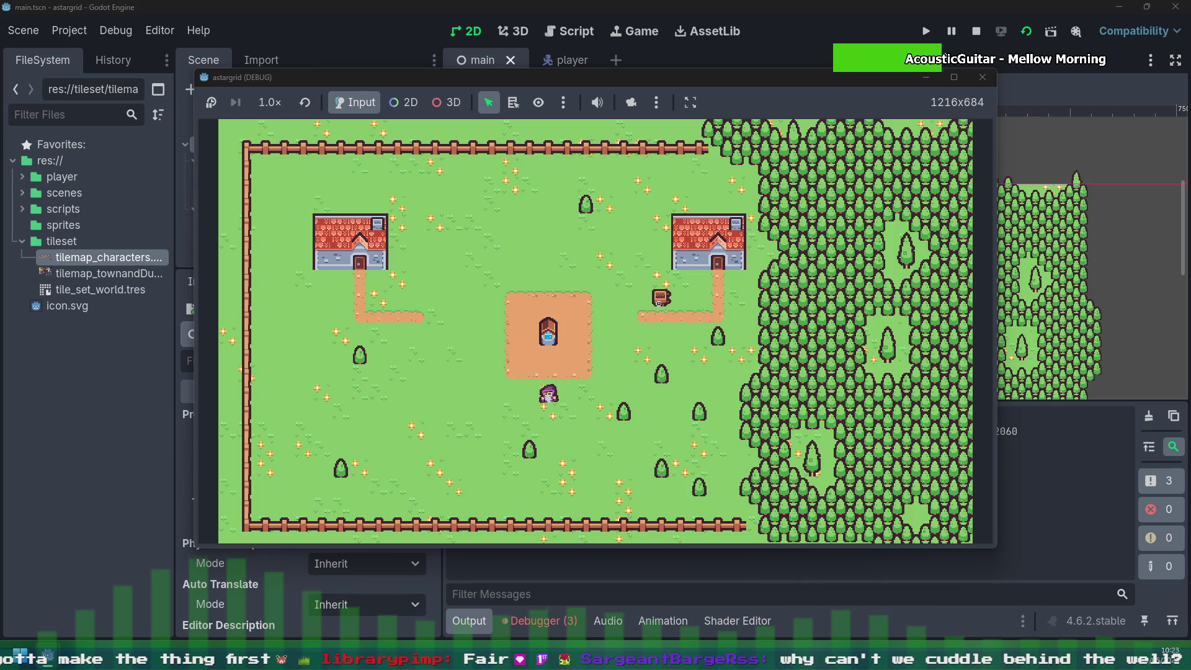
pyautogui.press('Left')
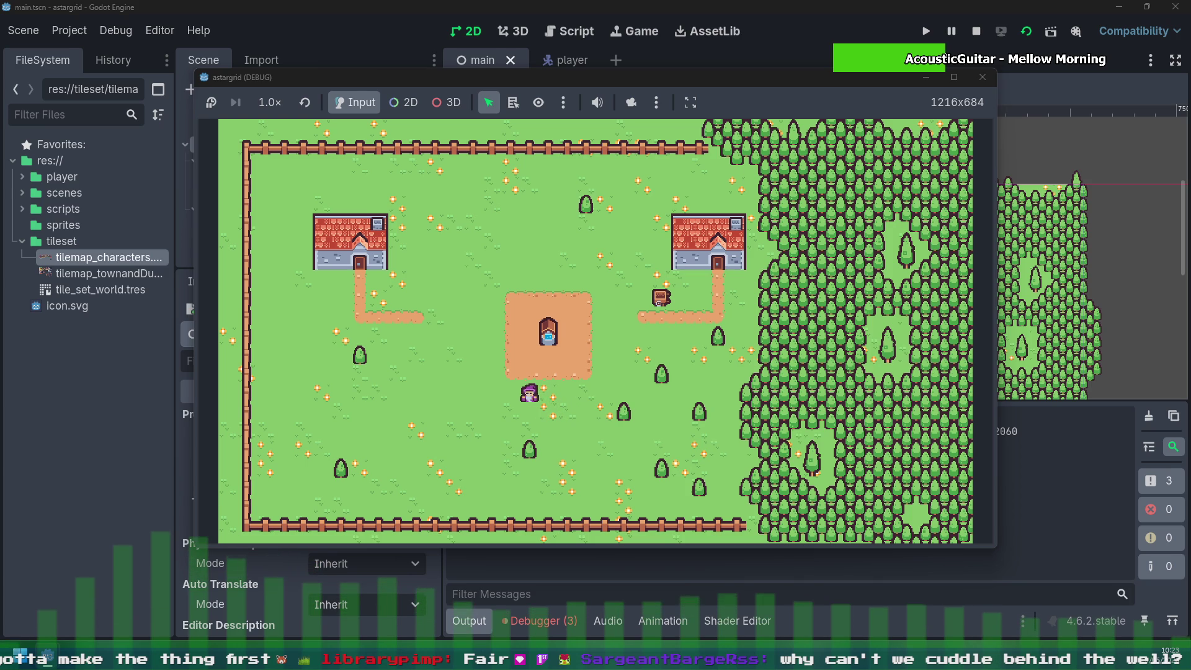
# Step: Walk the player up and right onto the dirt square beside the well, then back down
pyautogui.press('Up')
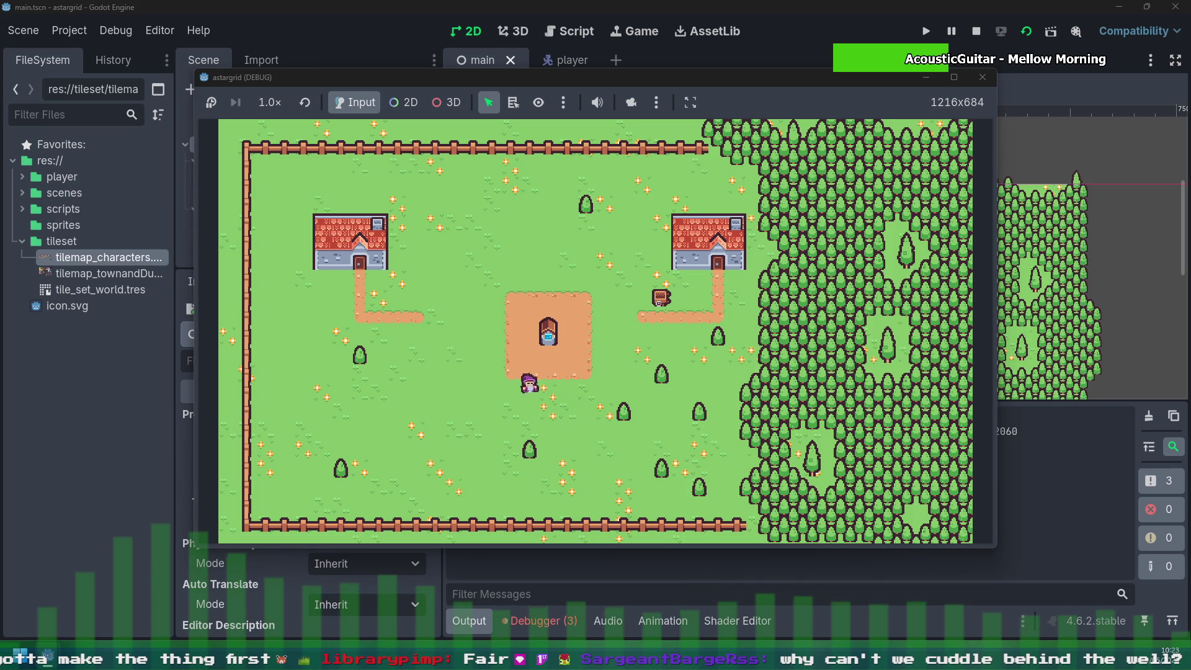
pyautogui.press('Right')
pyautogui.press('Up')
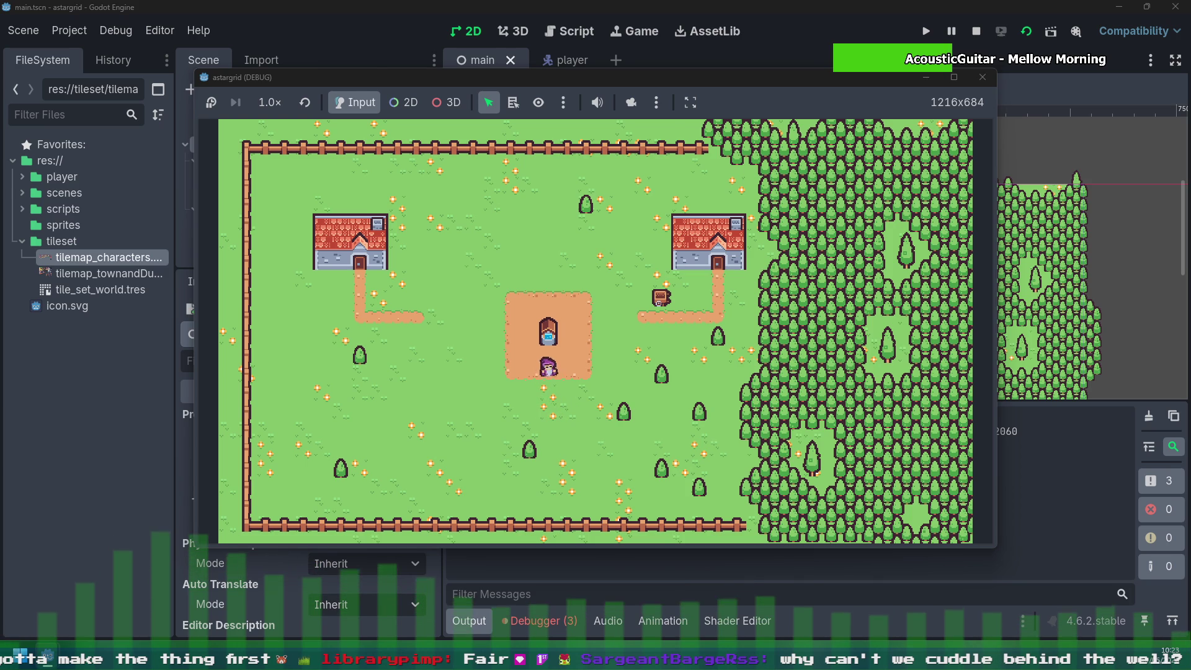
pyautogui.press('Right')
pyautogui.press('Up')
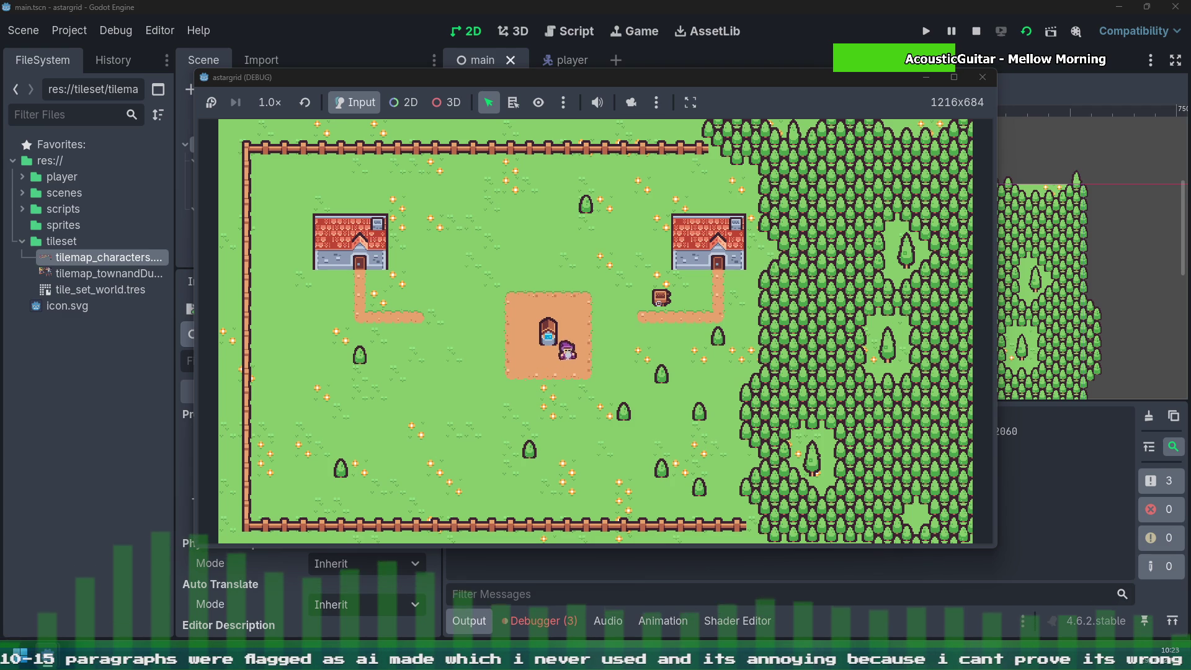
pyautogui.press('Right')
pyautogui.press('Left')
pyautogui.press('Down')
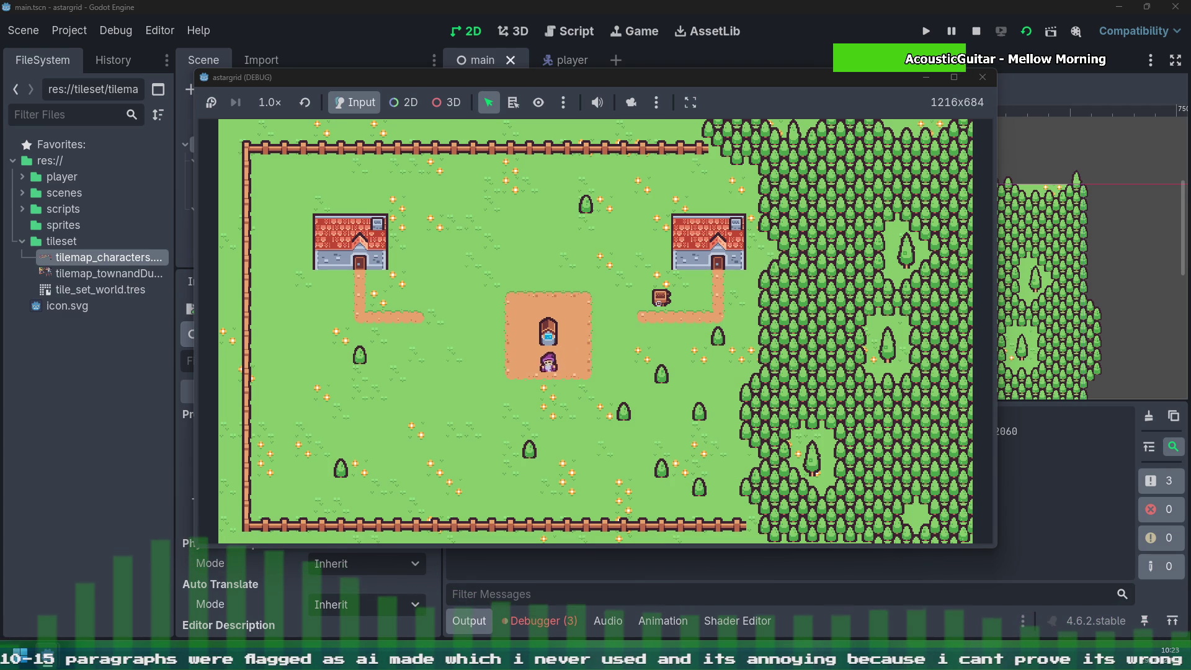
# Step: Walk the player left into the grass, back up and right, then down-left across the grass
pyautogui.press('Left')
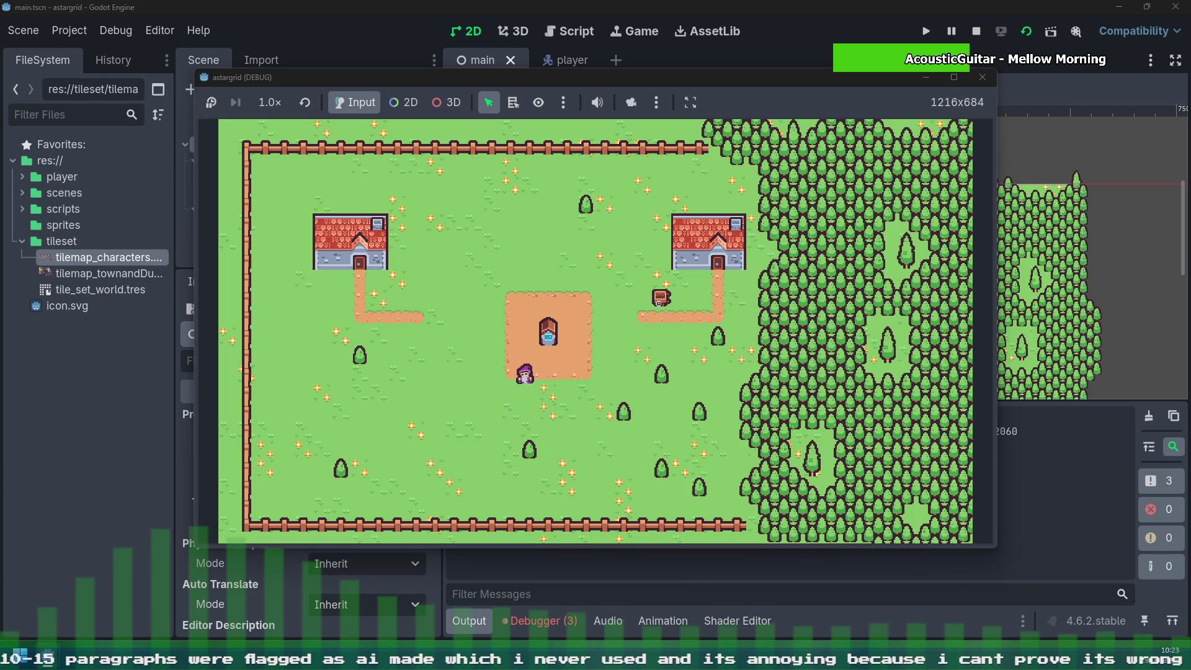
pyautogui.press('Left')
pyautogui.press('Down')
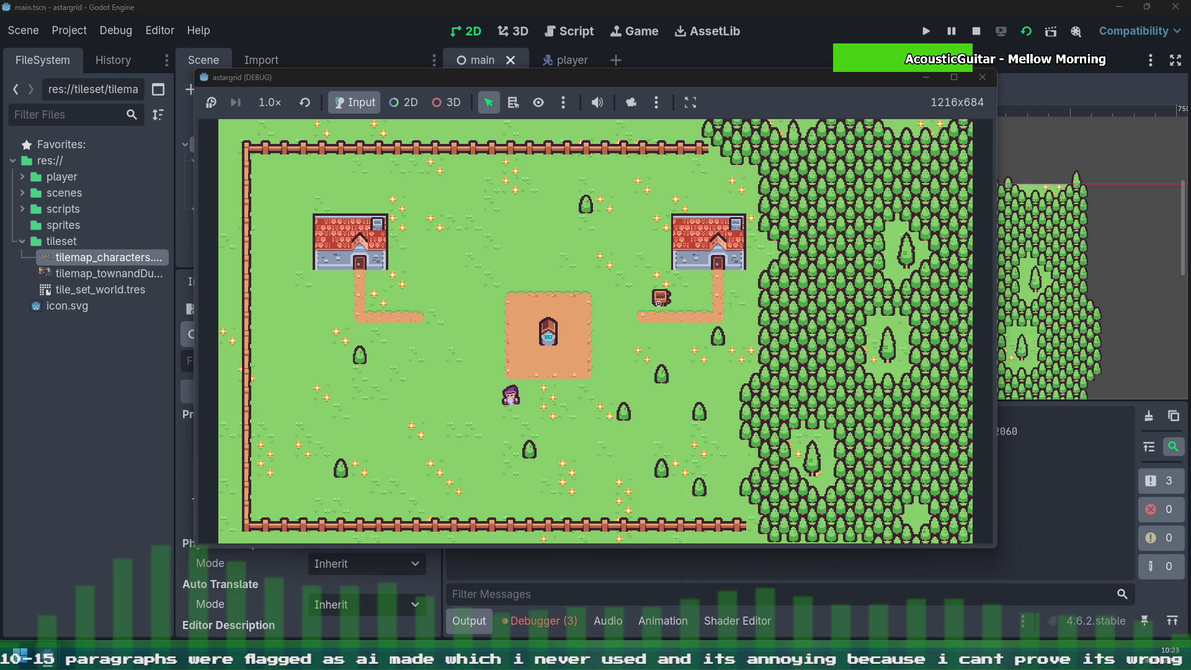
pyautogui.press('Left')
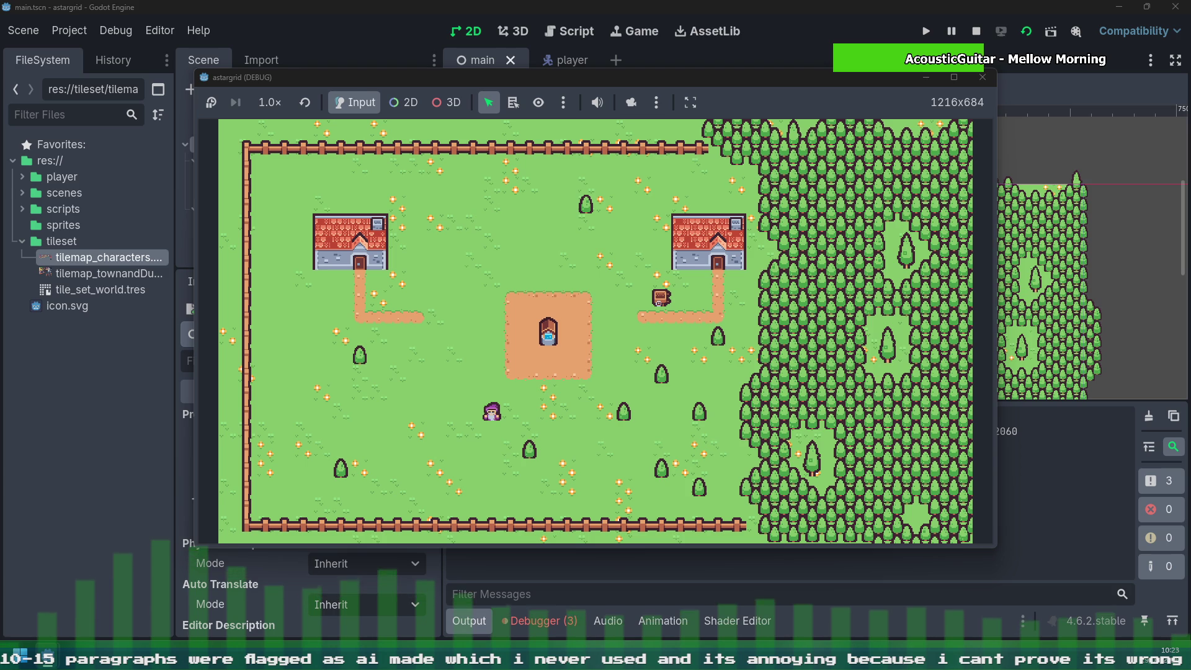
pyautogui.press('Up')
pyautogui.press('Up')
pyautogui.press('Up')
pyautogui.press('Up')
pyautogui.press('Right')
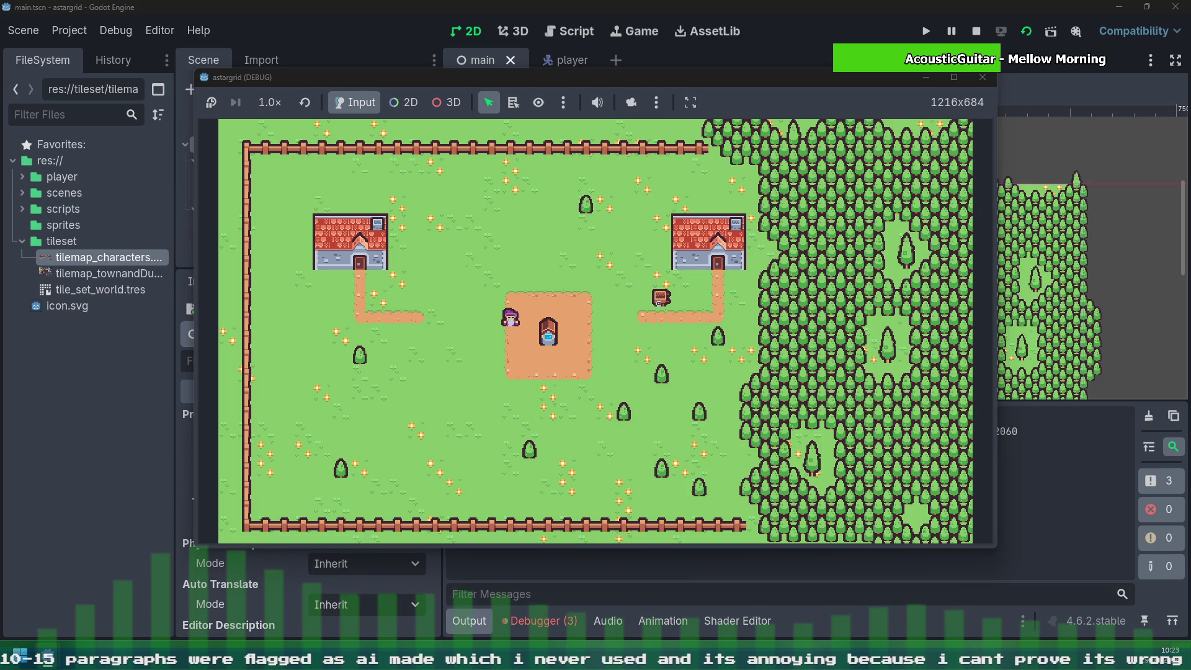
pyautogui.press('Down')
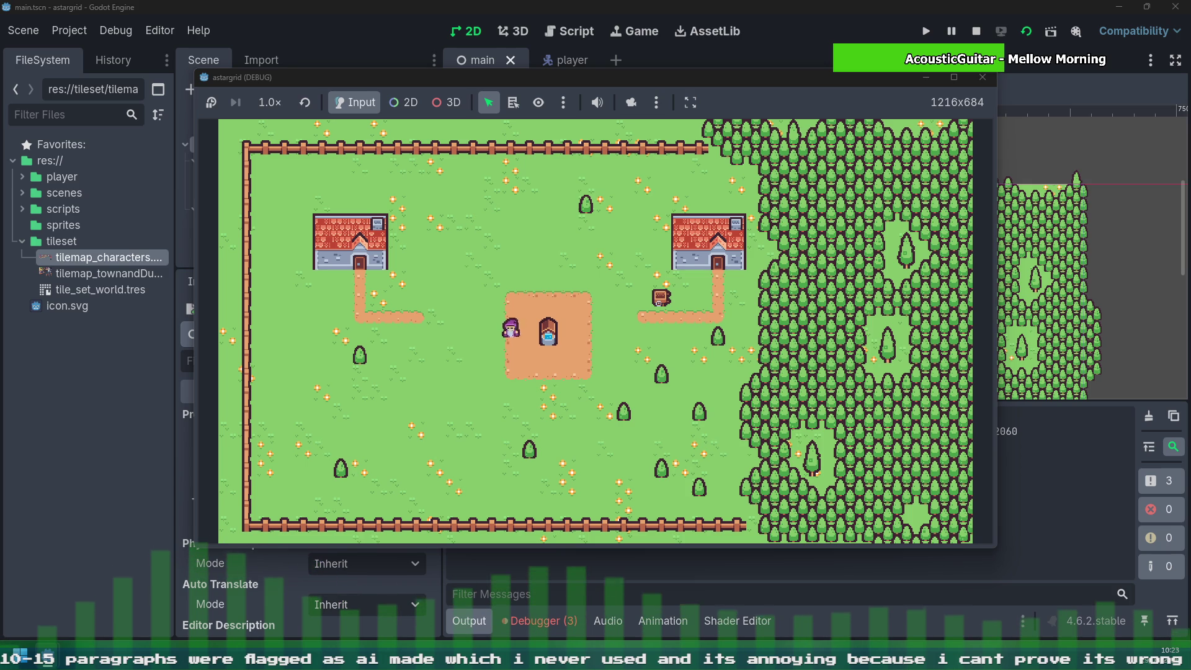
pyautogui.press('Left')
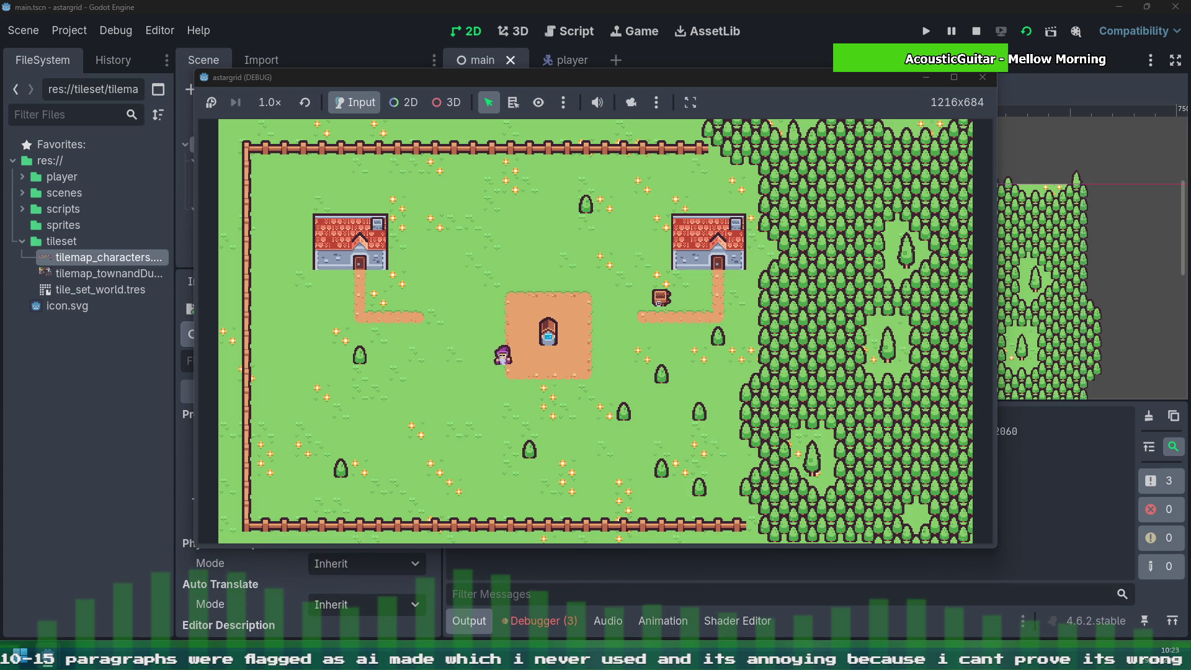
pyautogui.press('Down')
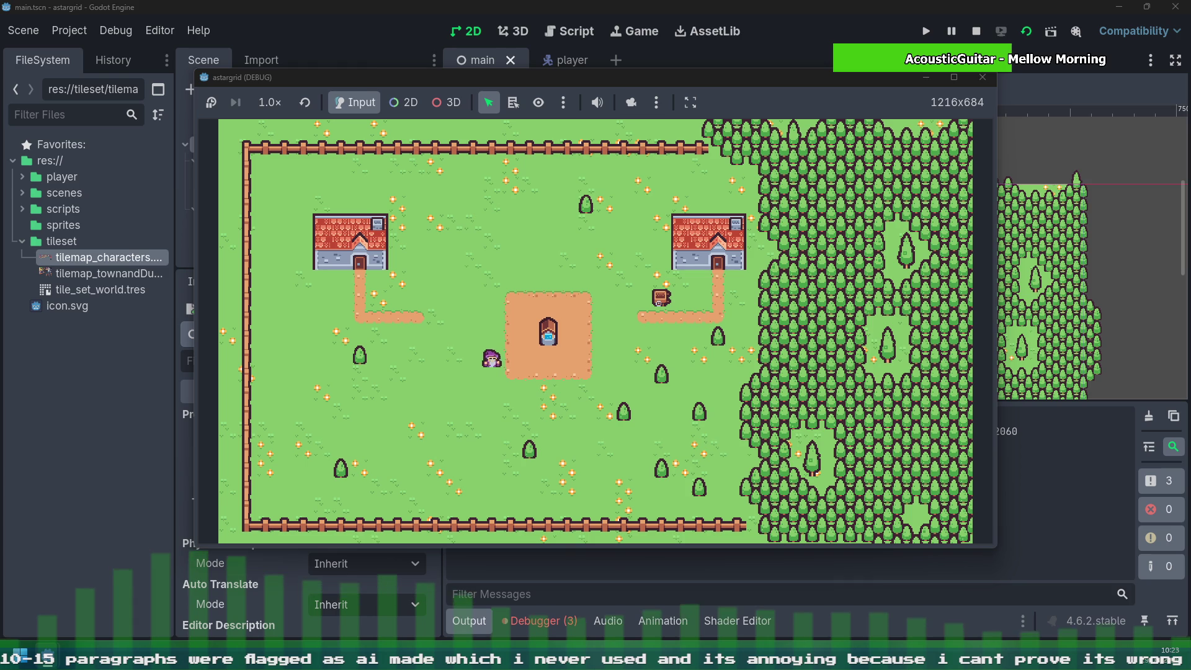
pyautogui.press('Down')
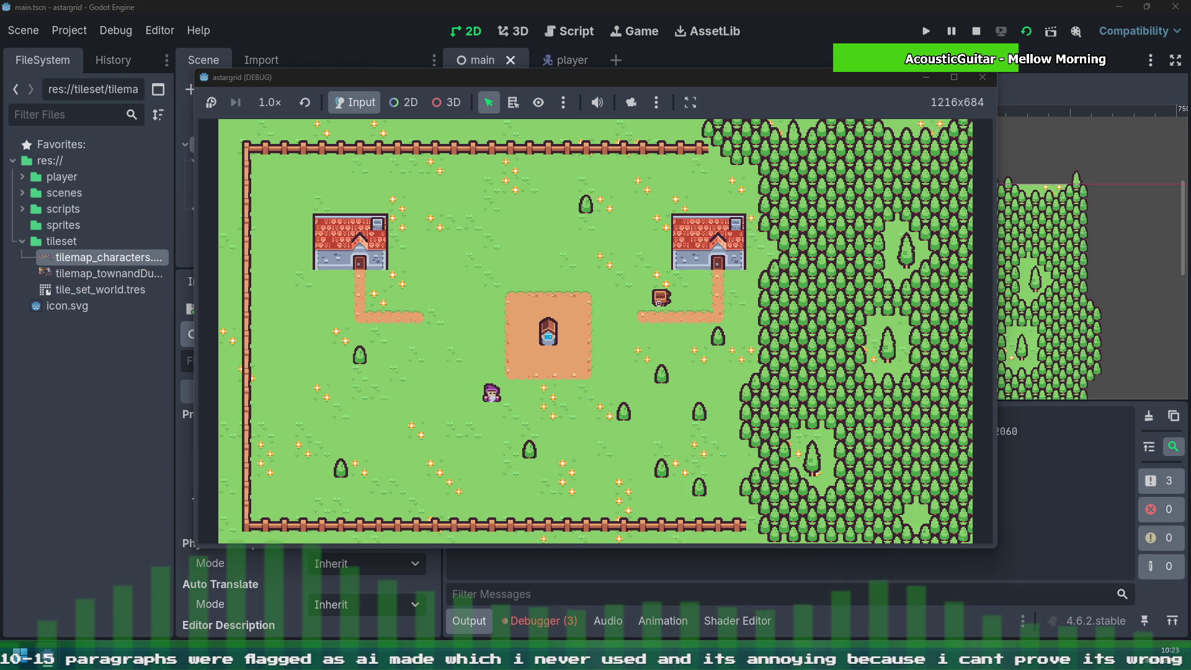
# Step: Walk the player right and down across the lower grass
pyautogui.press('Right')
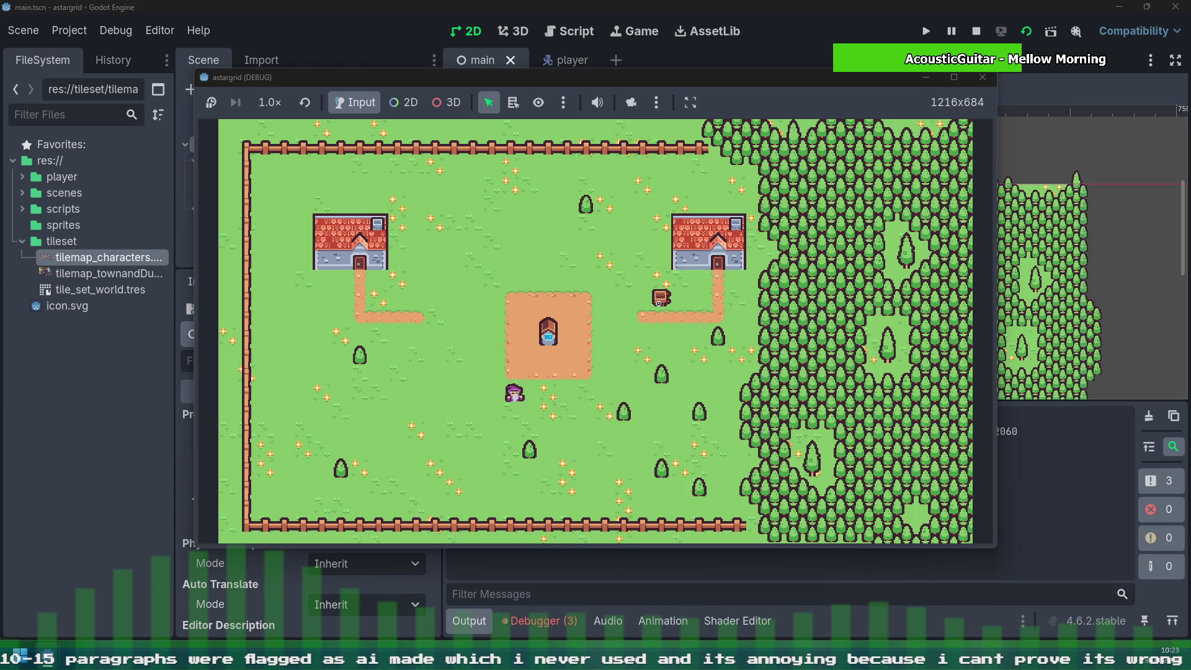
pyautogui.press('Right')
pyautogui.press('Down')
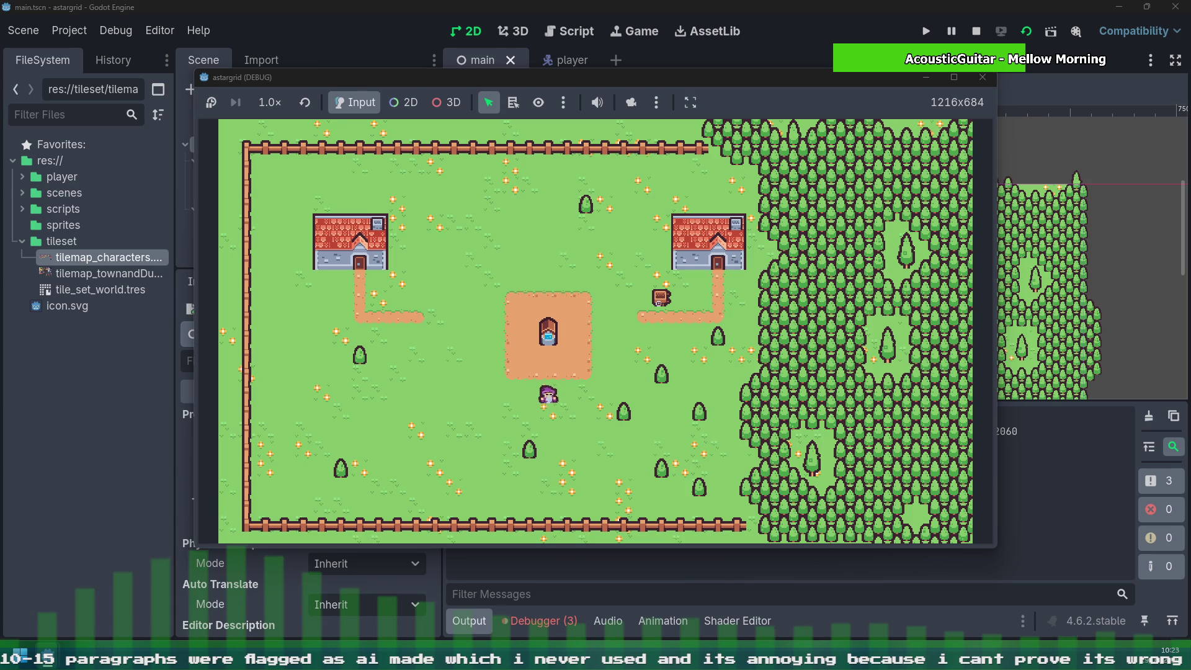
pyautogui.press('Right')
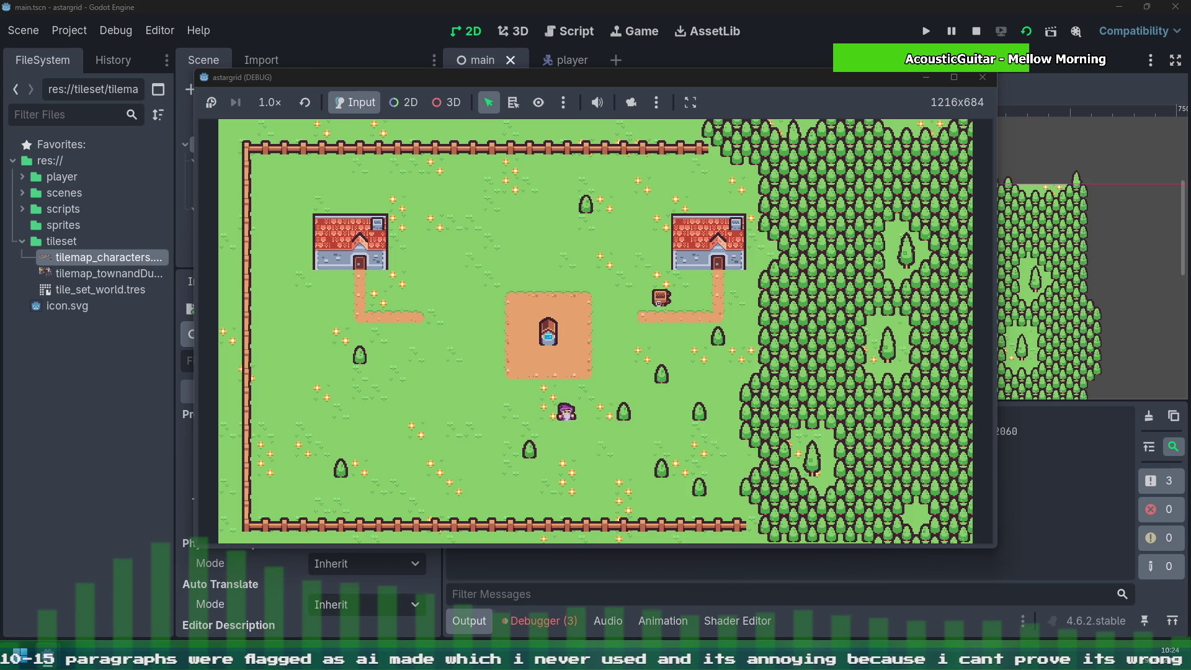
pyautogui.press('Down')
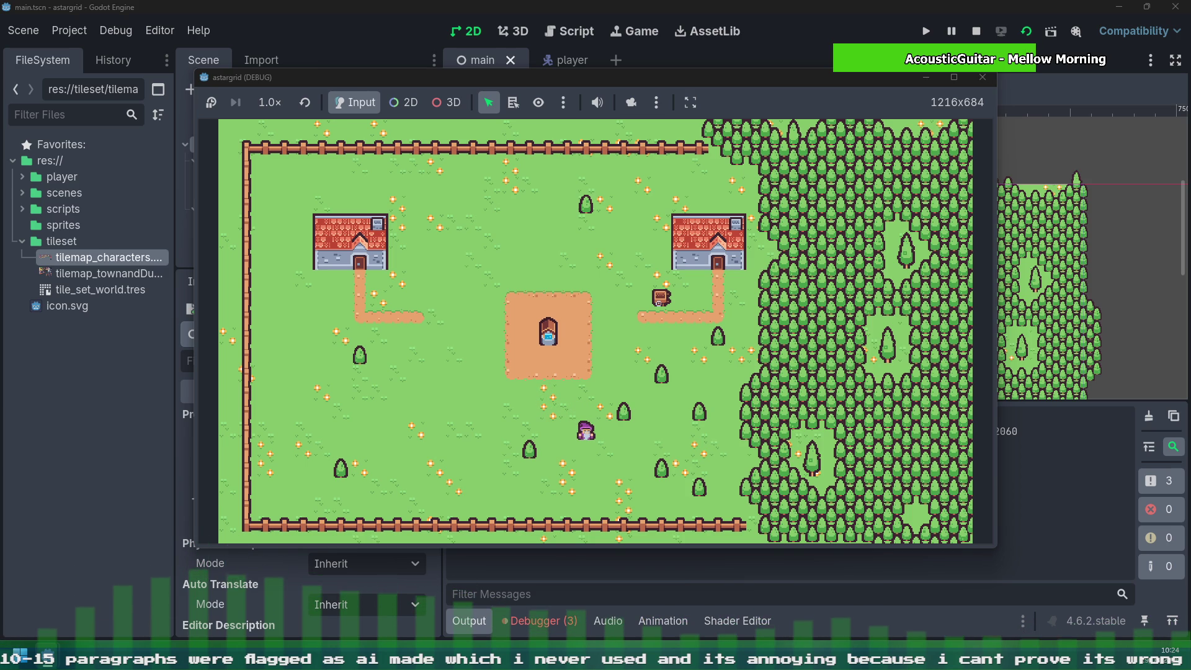
# Step: Walk the player right toward the forest edge, down, then left near the bottom fence
pyautogui.press('Right')
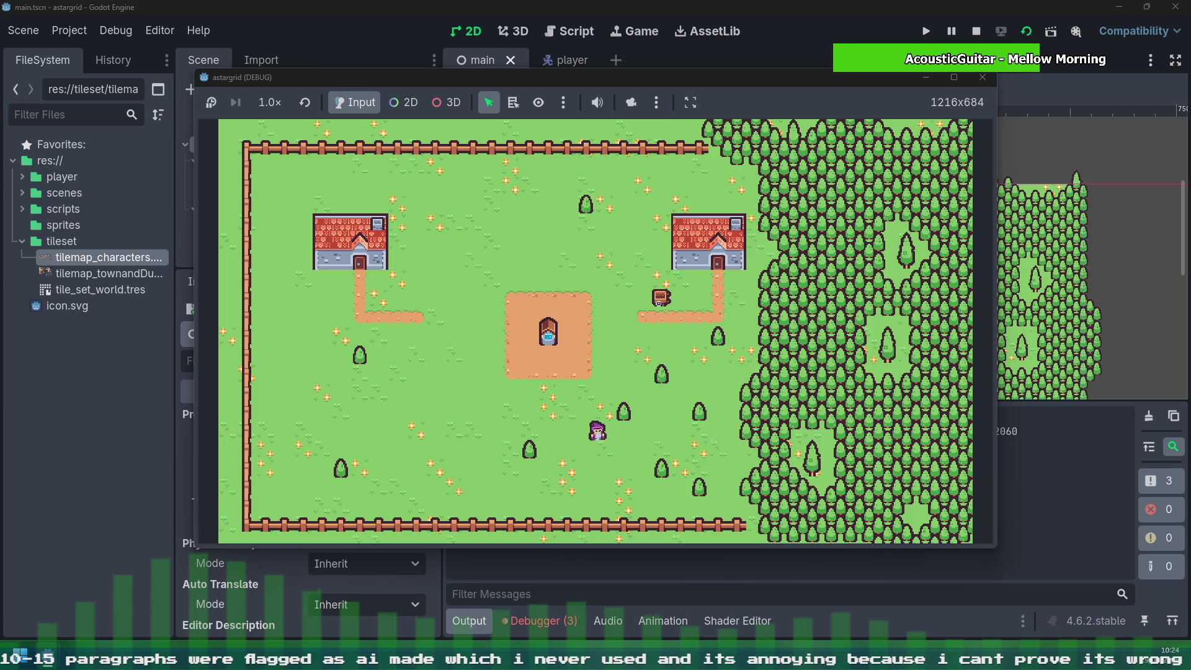
pyautogui.press('Right')
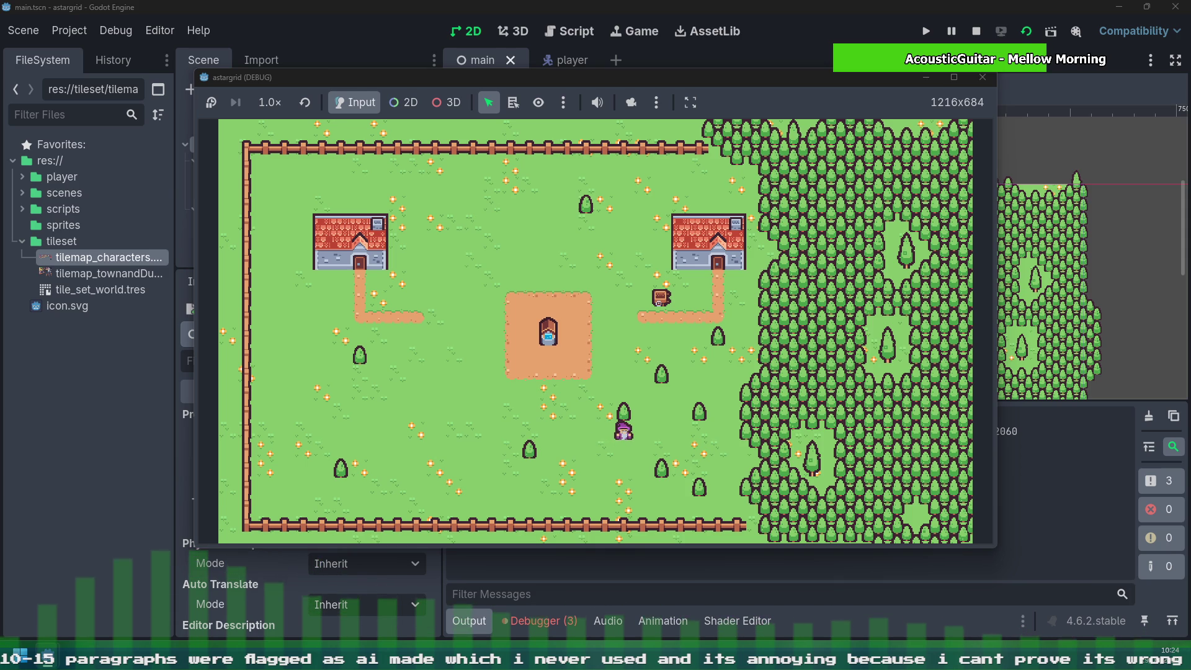
pyautogui.press('Right')
pyautogui.press('Down')
pyautogui.press('Right')
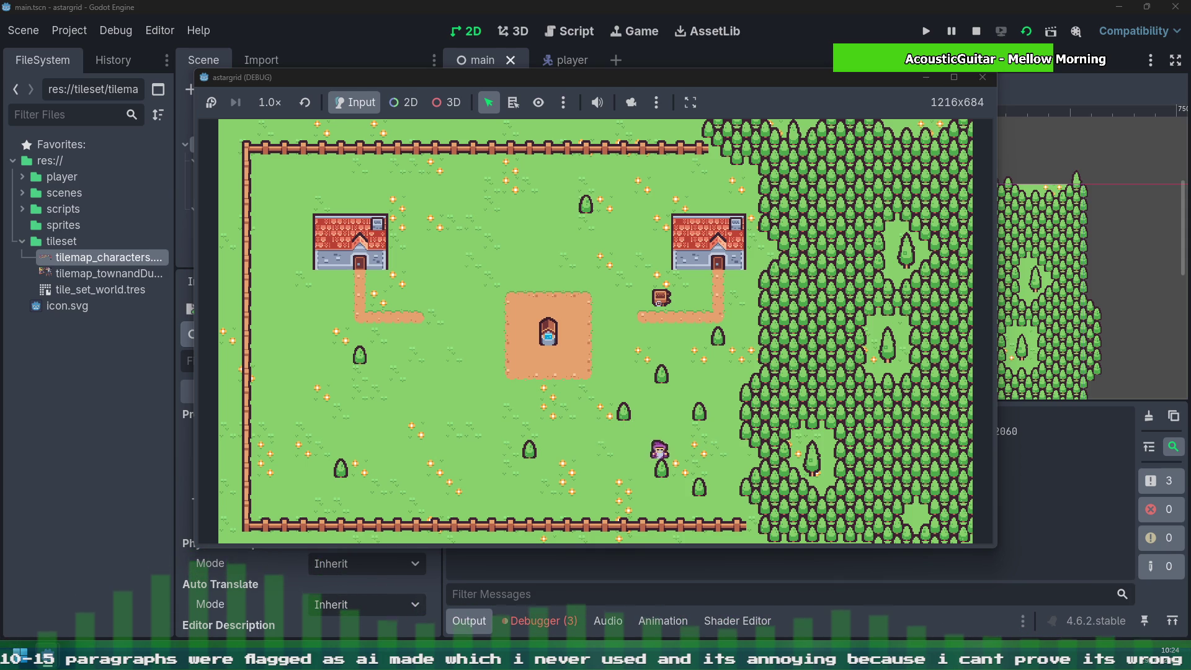
pyautogui.press('Down')
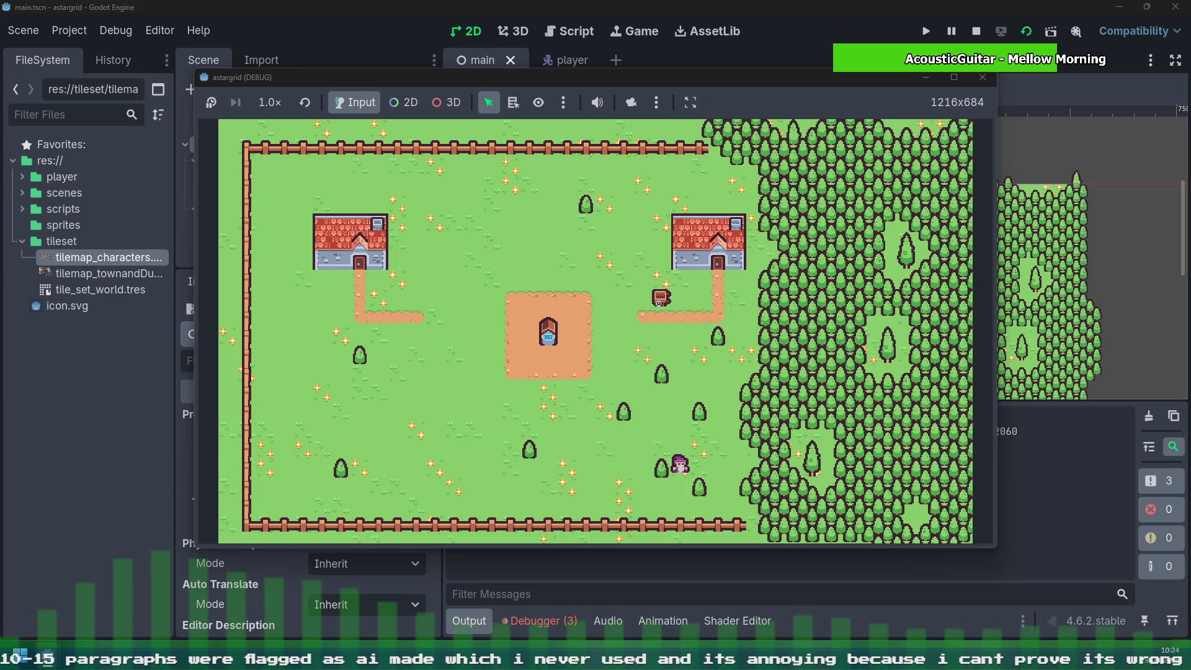
pyautogui.press('Down')
pyautogui.press('Left')
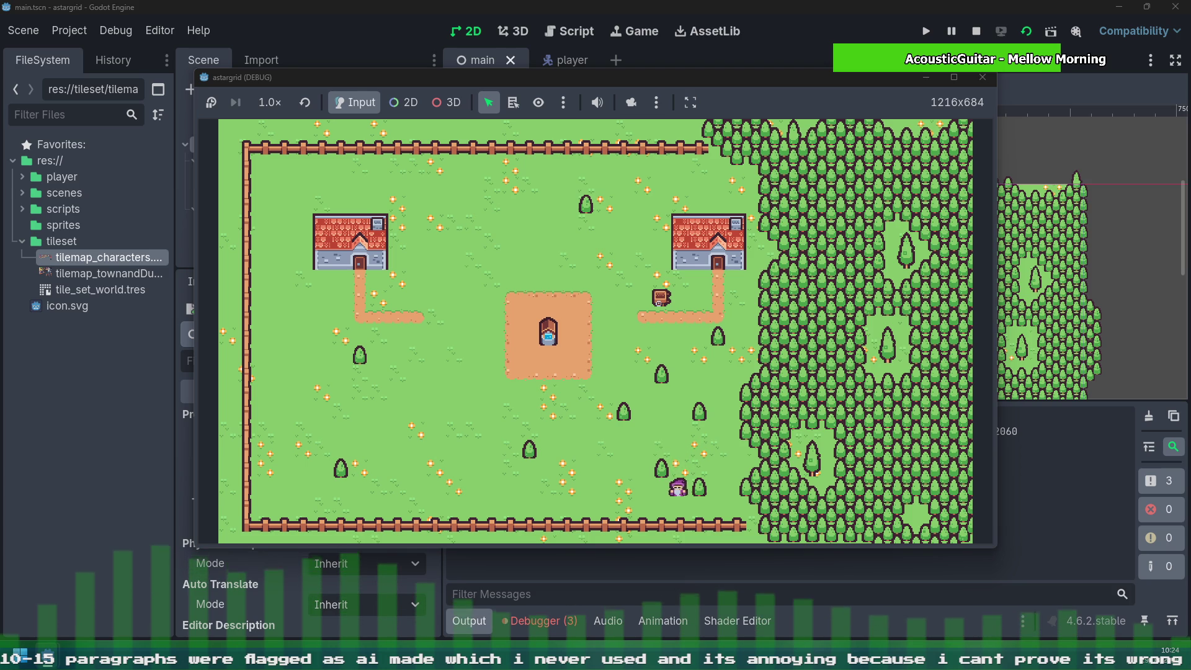
pyautogui.press('Left')
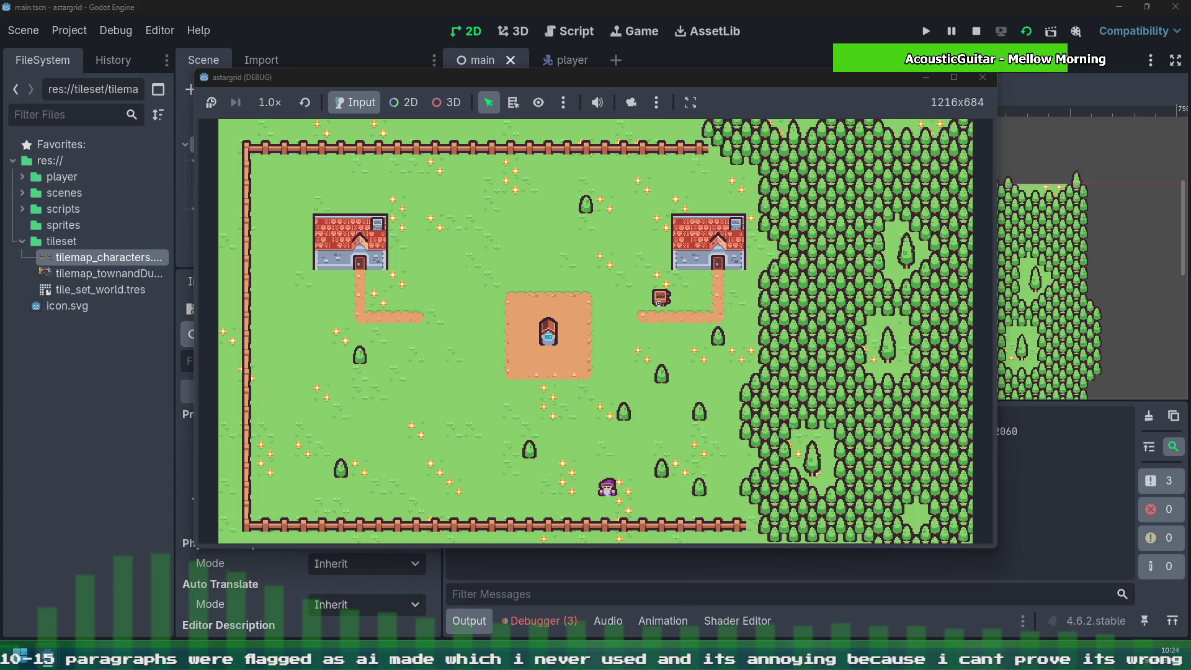
pyautogui.press('Left')
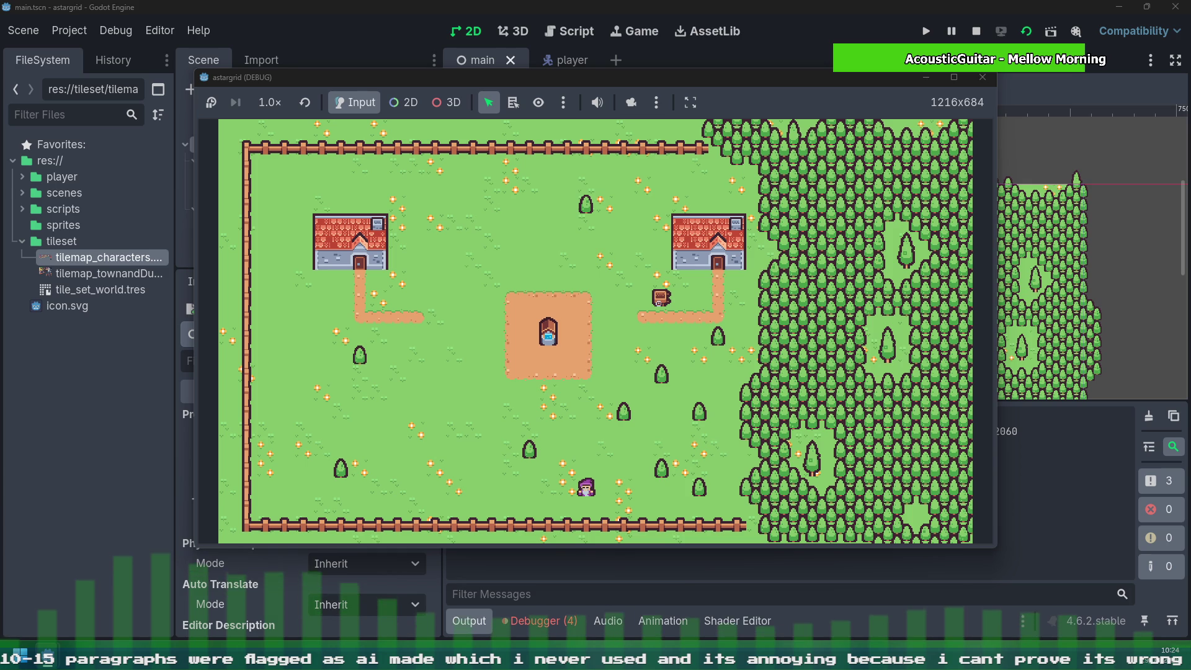
# Step: Walk the character up and right among the trees, then down and right along the fence
pyautogui.press('Right')
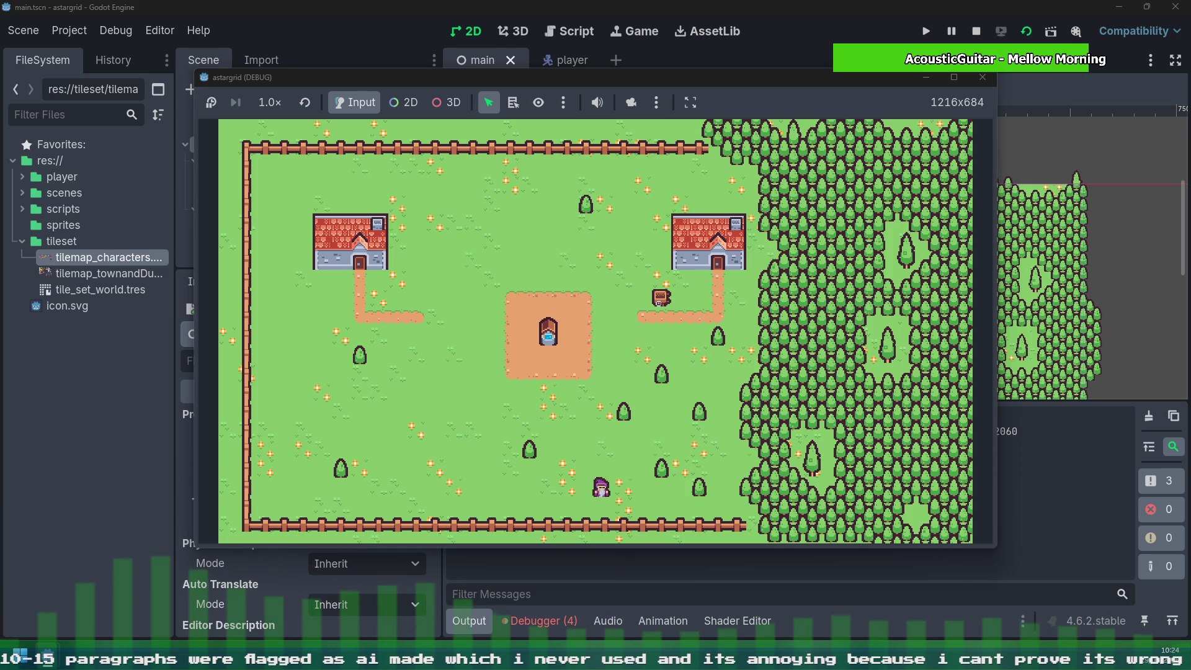
pyautogui.press('Up')
pyautogui.press('Right')
pyautogui.press('Up')
pyautogui.press('Right')
pyautogui.press('Right')
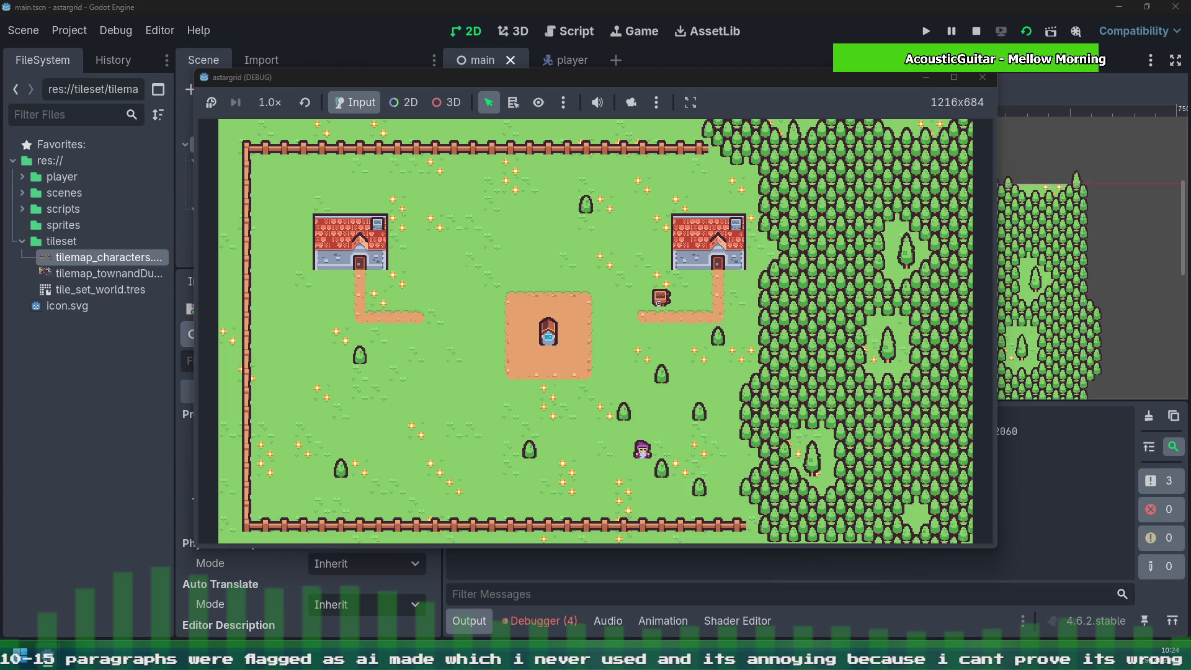
pyautogui.press('Down')
pyautogui.press('Down')
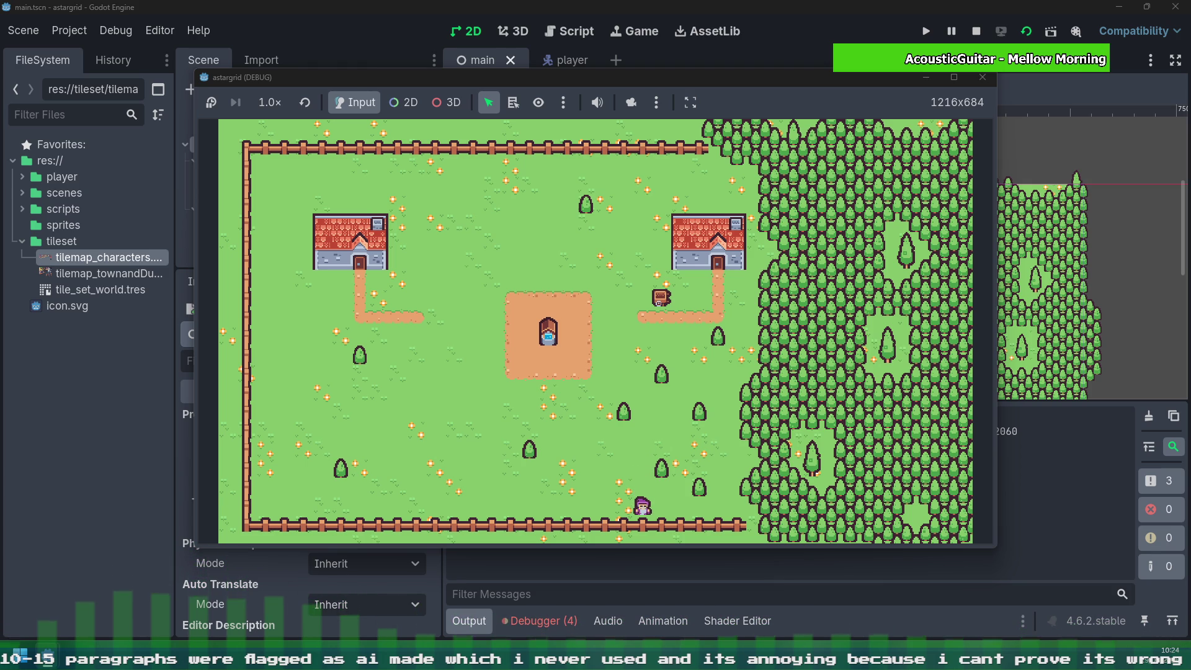
pyautogui.press('Right')
pyautogui.press('Right')
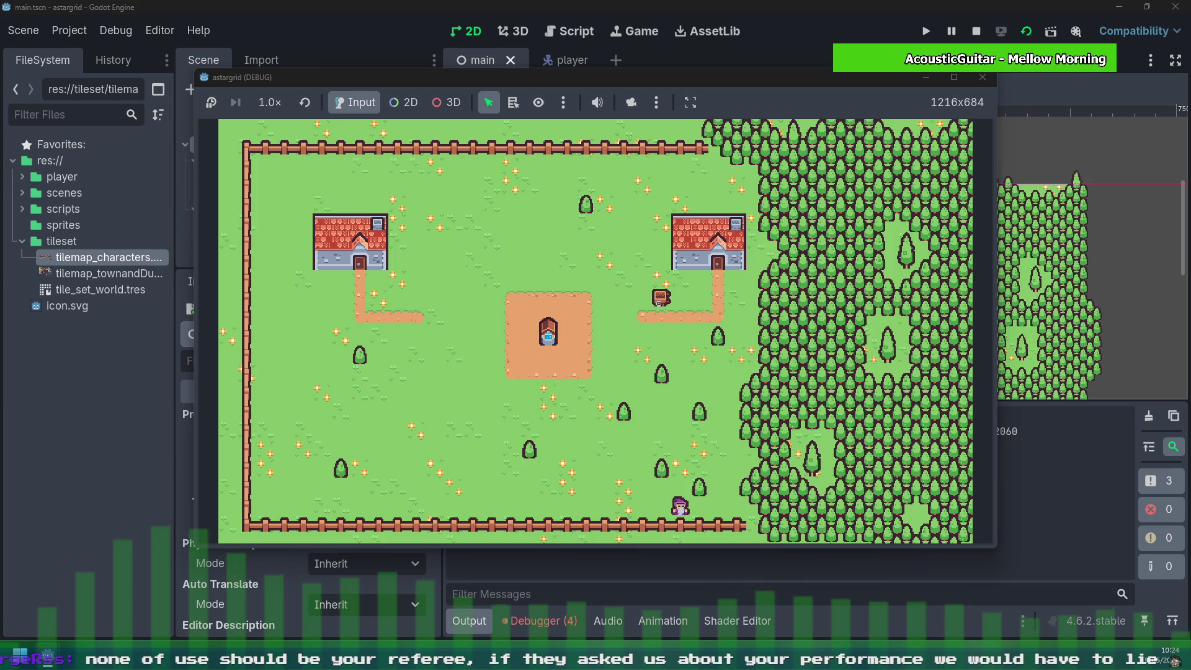
# Step: Walk the character up and left between the trees, then back down and right
pyautogui.press('Up')
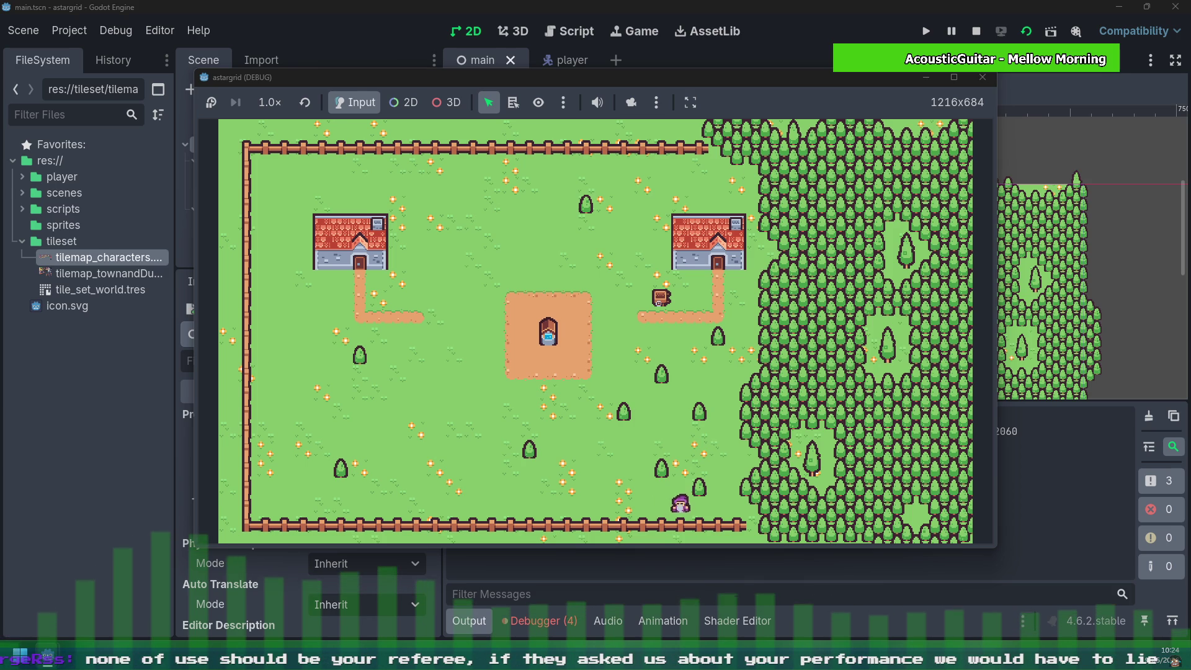
pyautogui.press('Left')
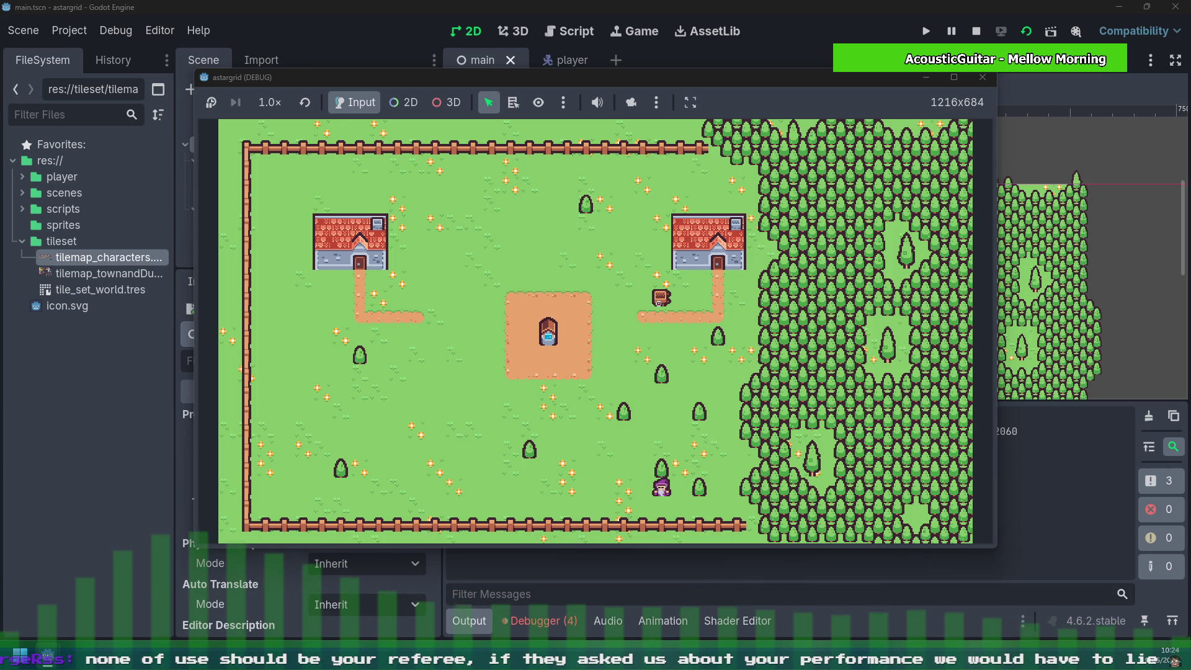
pyautogui.press('Up')
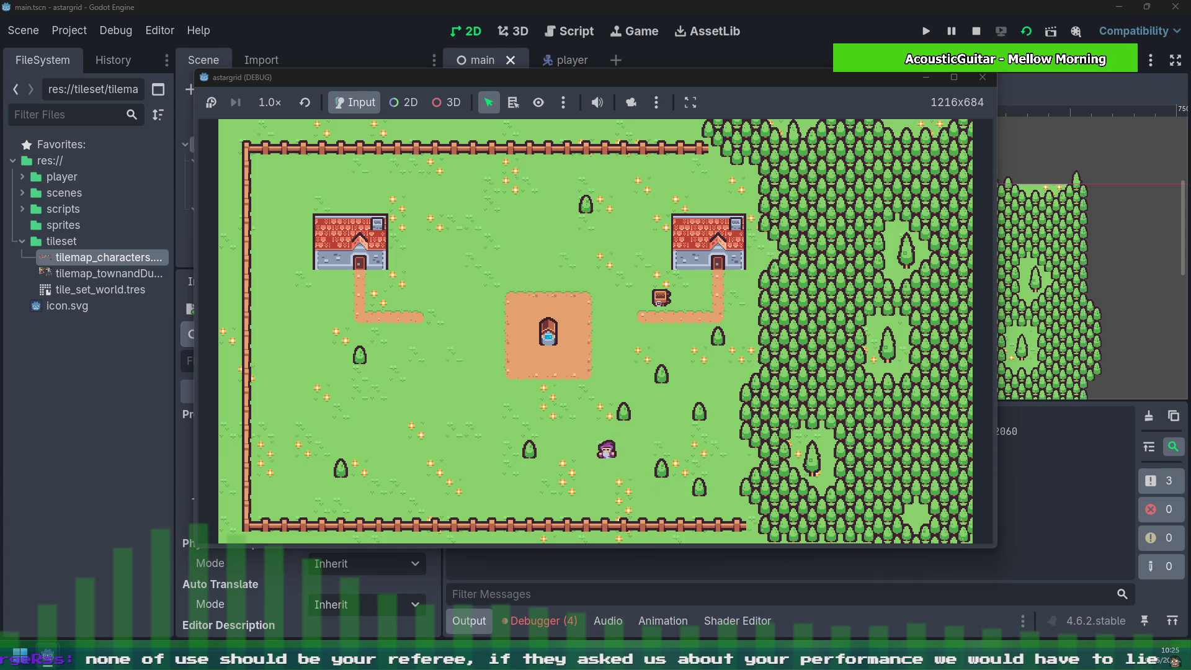
pyautogui.press('Left')
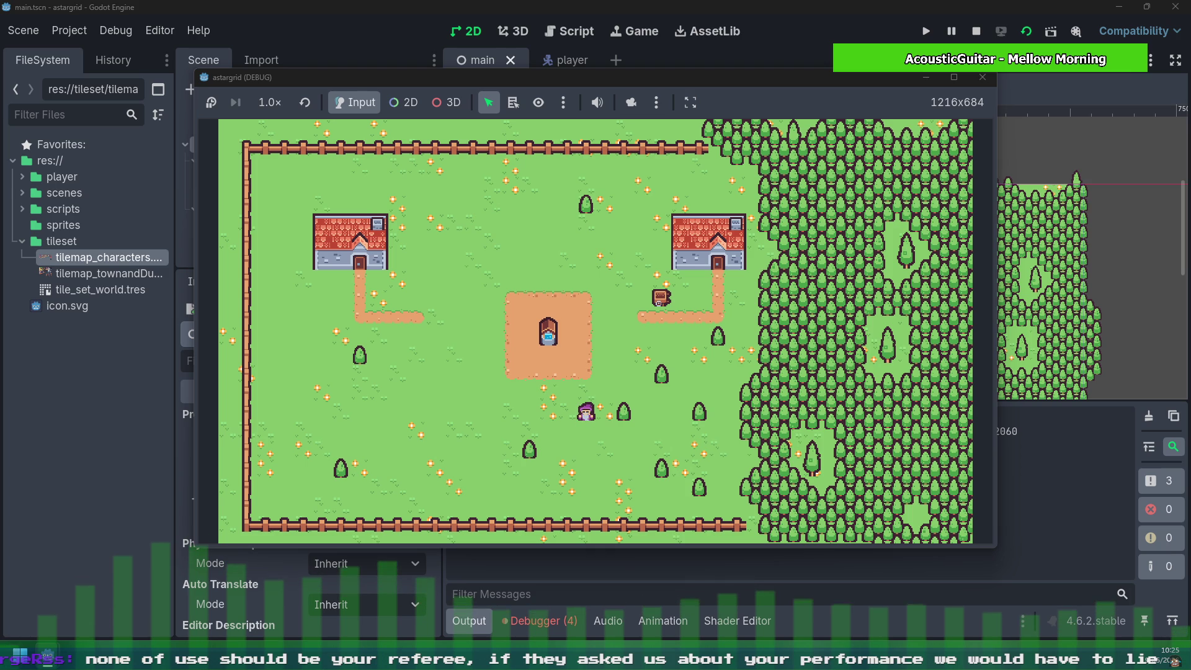
pyautogui.press('Down')
pyautogui.press('Right')
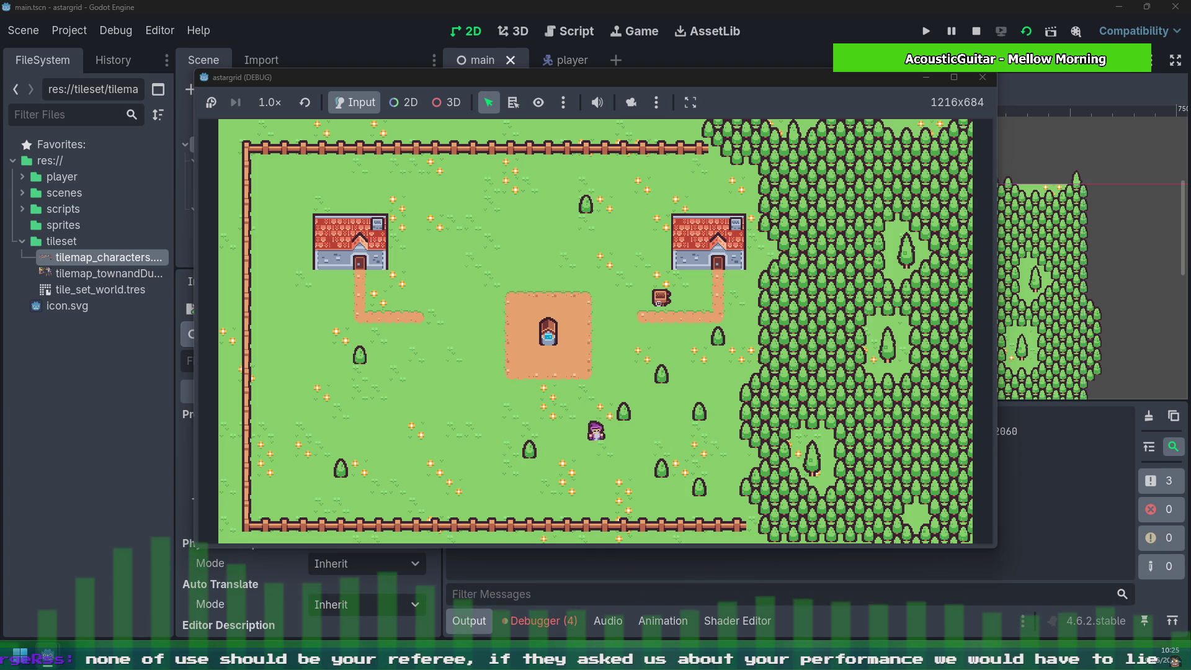
pyautogui.press('Right')
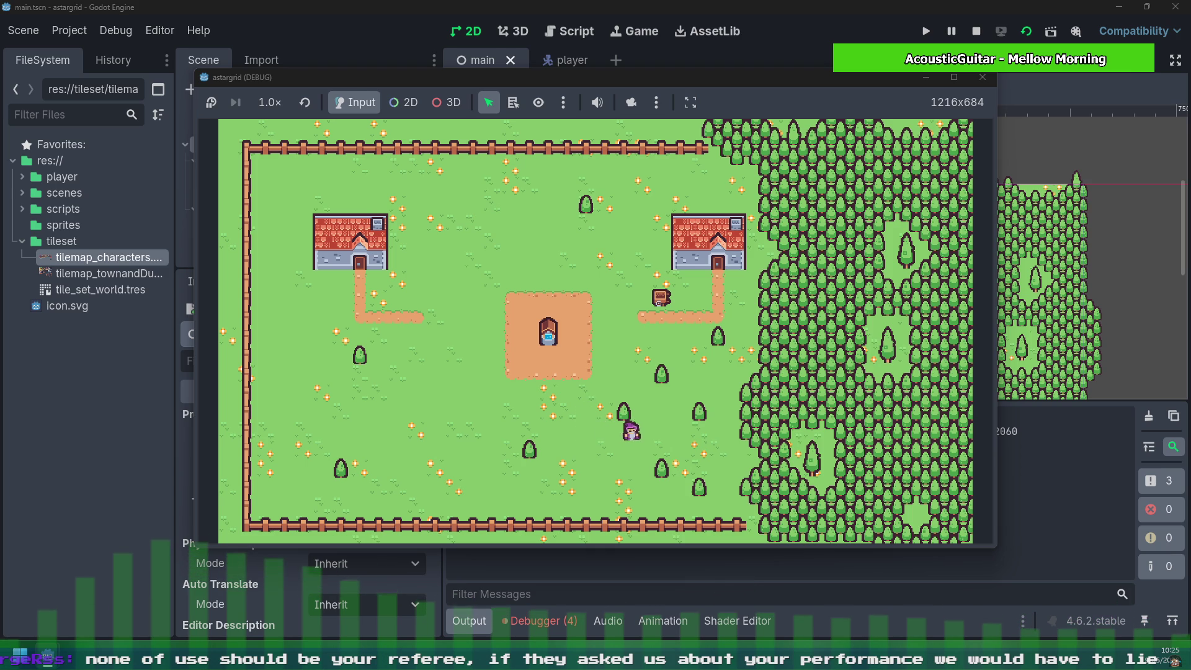
# Step: Bring the character down to the bottom fence and walk it right along the fence
pyautogui.press('Down')
pyautogui.press('Left')
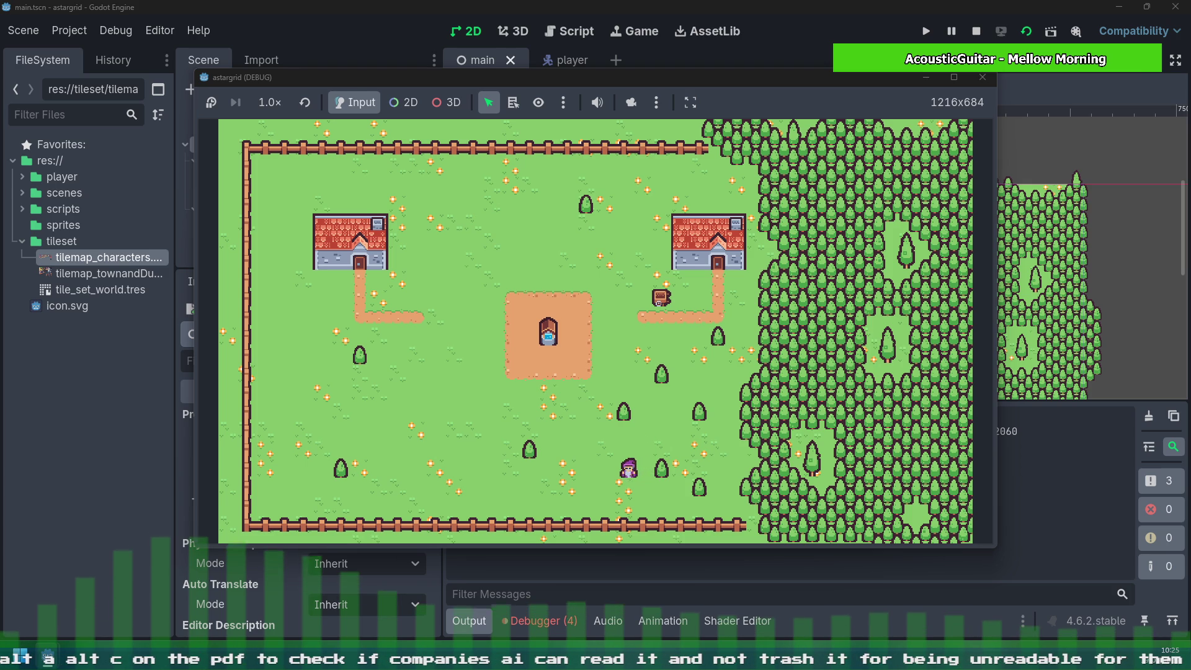
pyautogui.press('Right')
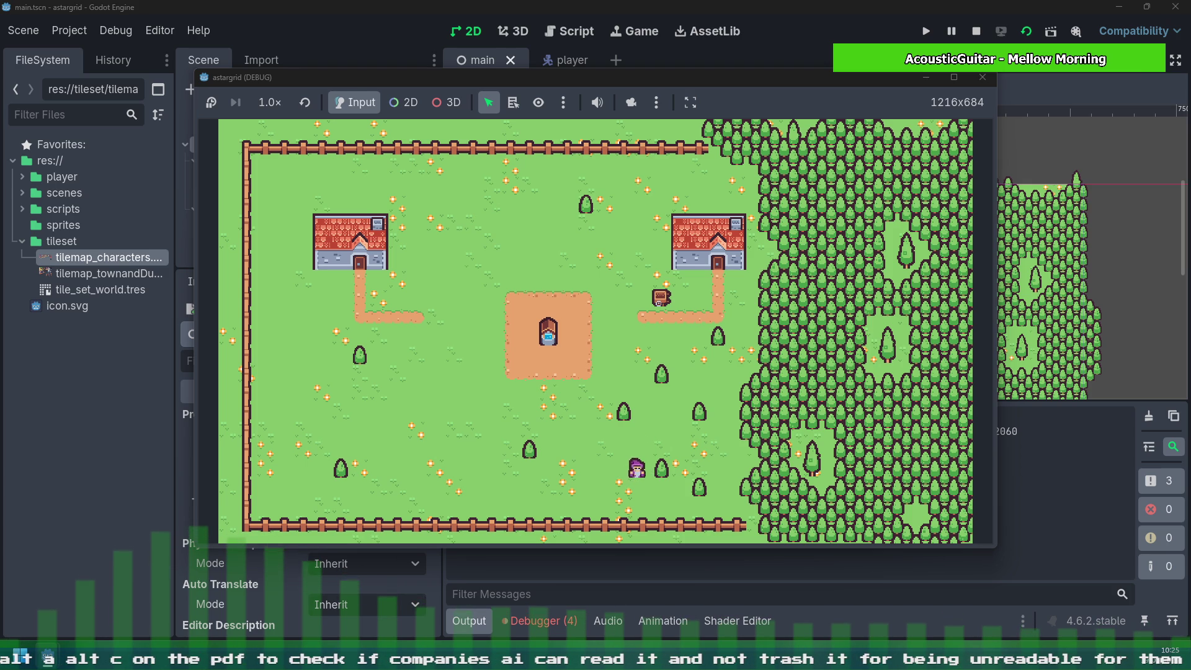
pyautogui.press('Down')
pyautogui.press('Right')
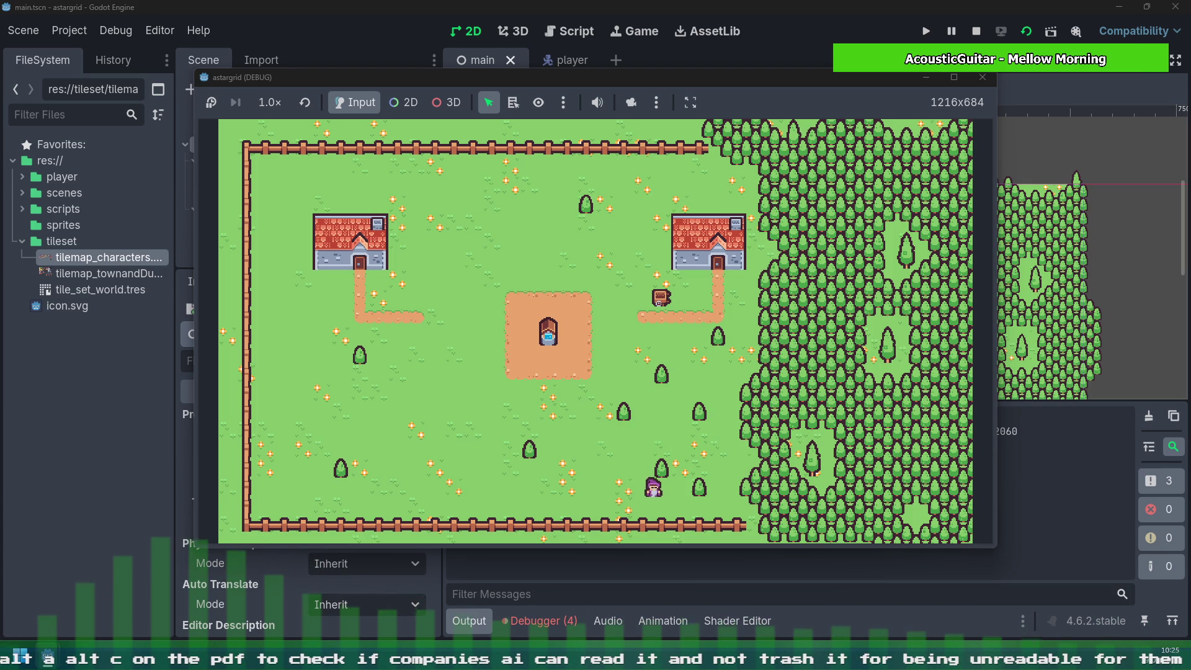
pyautogui.press('Down')
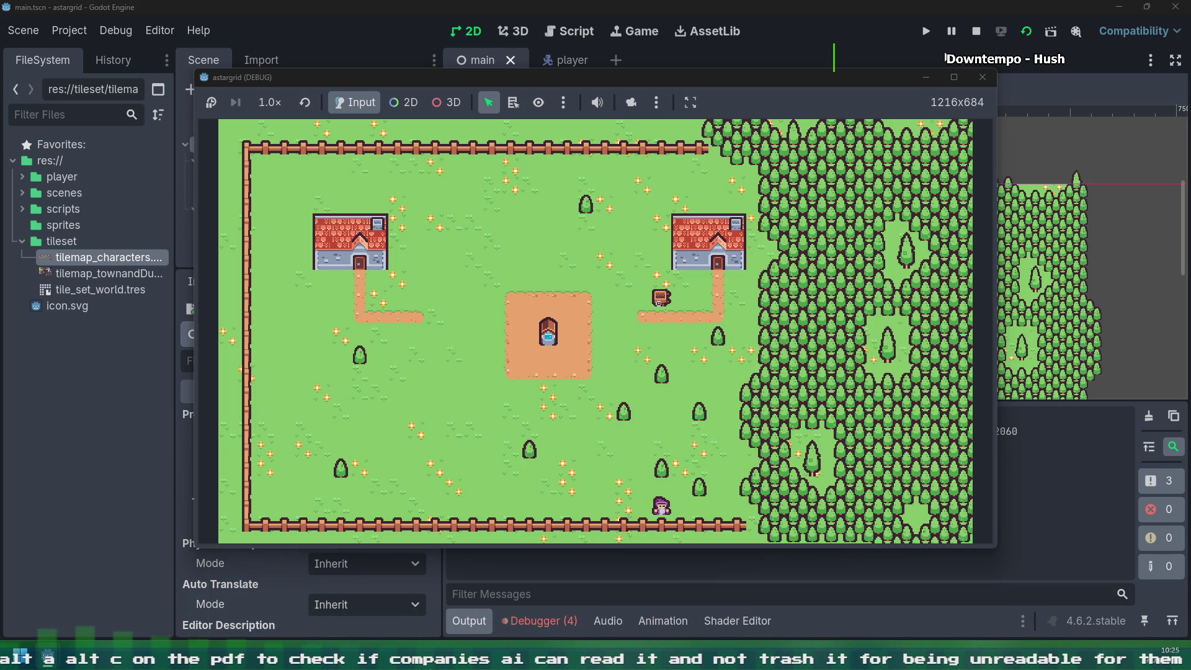
pyautogui.press('Right')
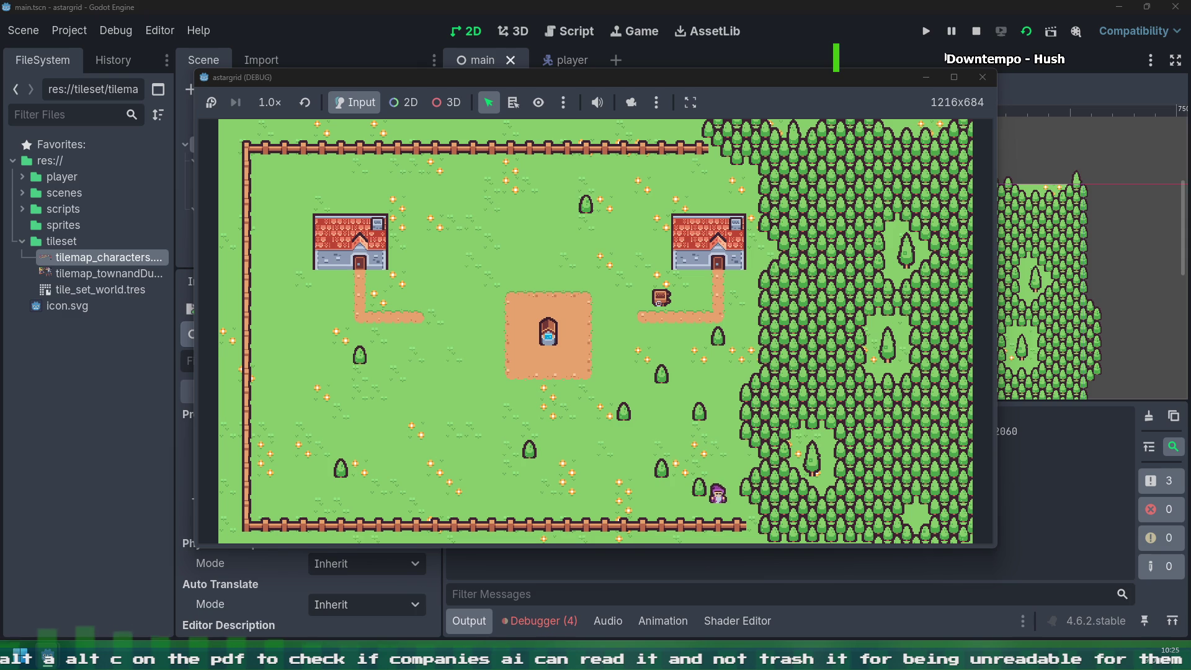
# Step: Walk the player left and up away from the fountain plaza
pyautogui.press('Up')
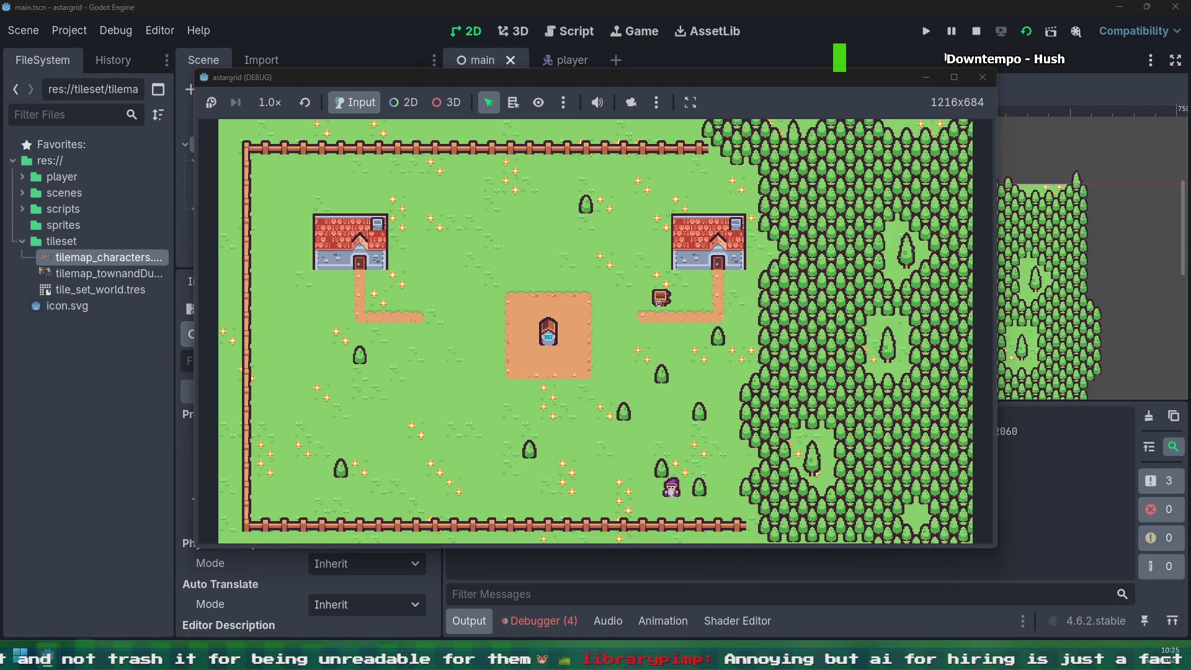
pyautogui.press('Left')
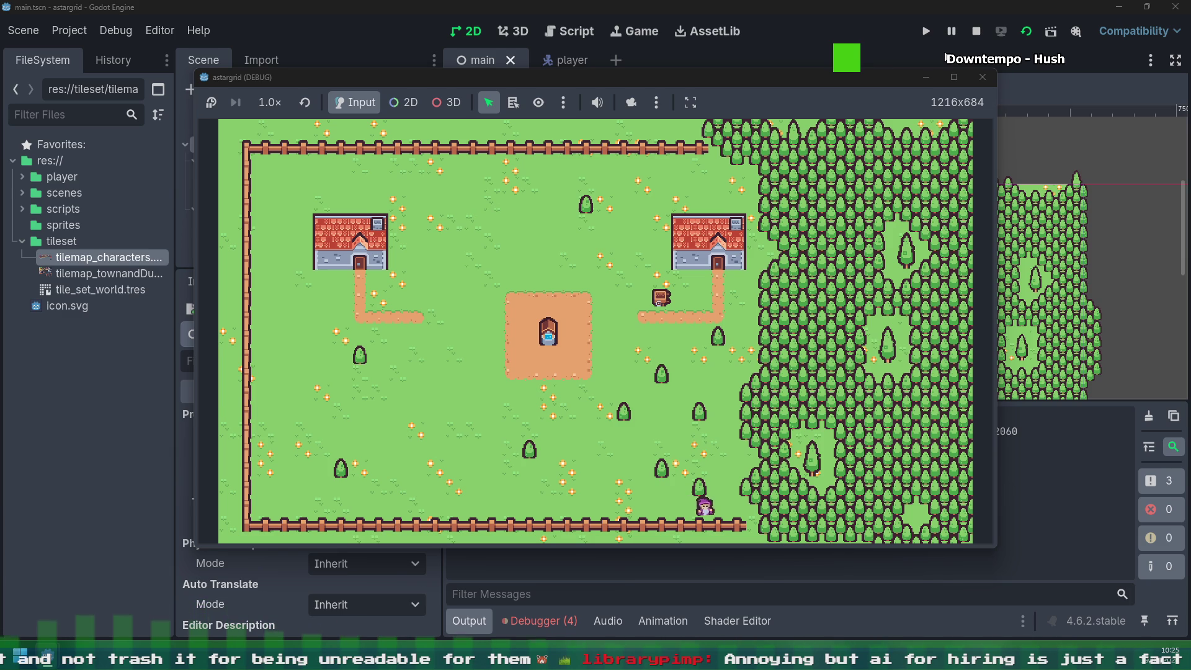
pyautogui.press('Up')
pyautogui.press('Right')
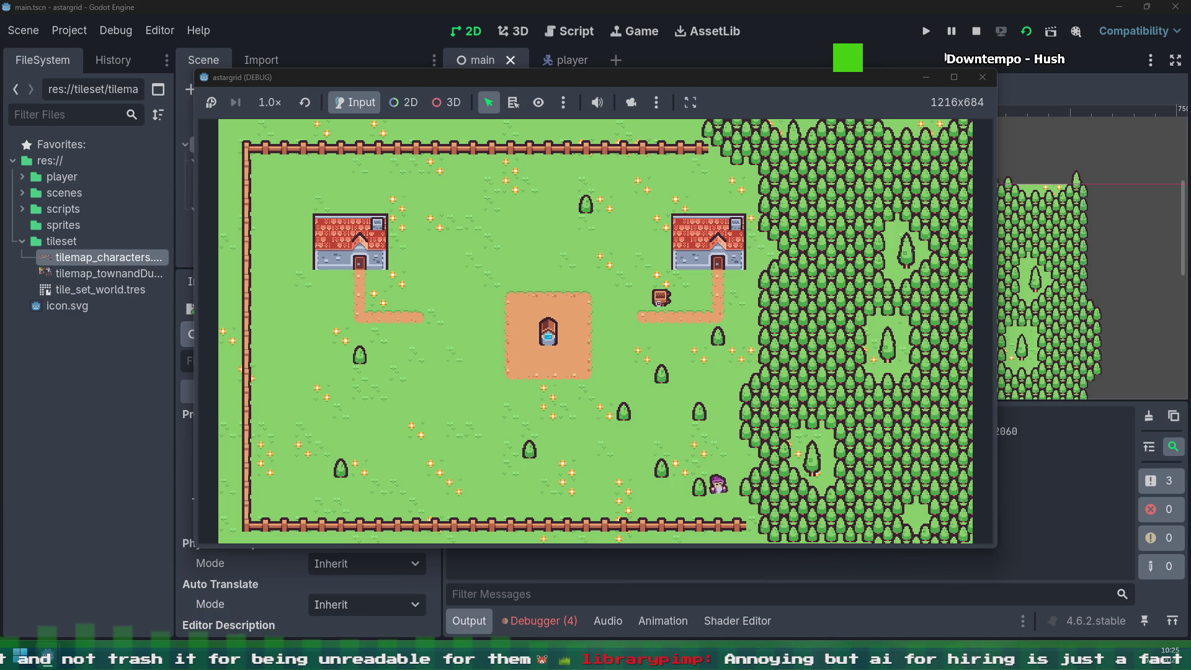
pyautogui.press('Up')
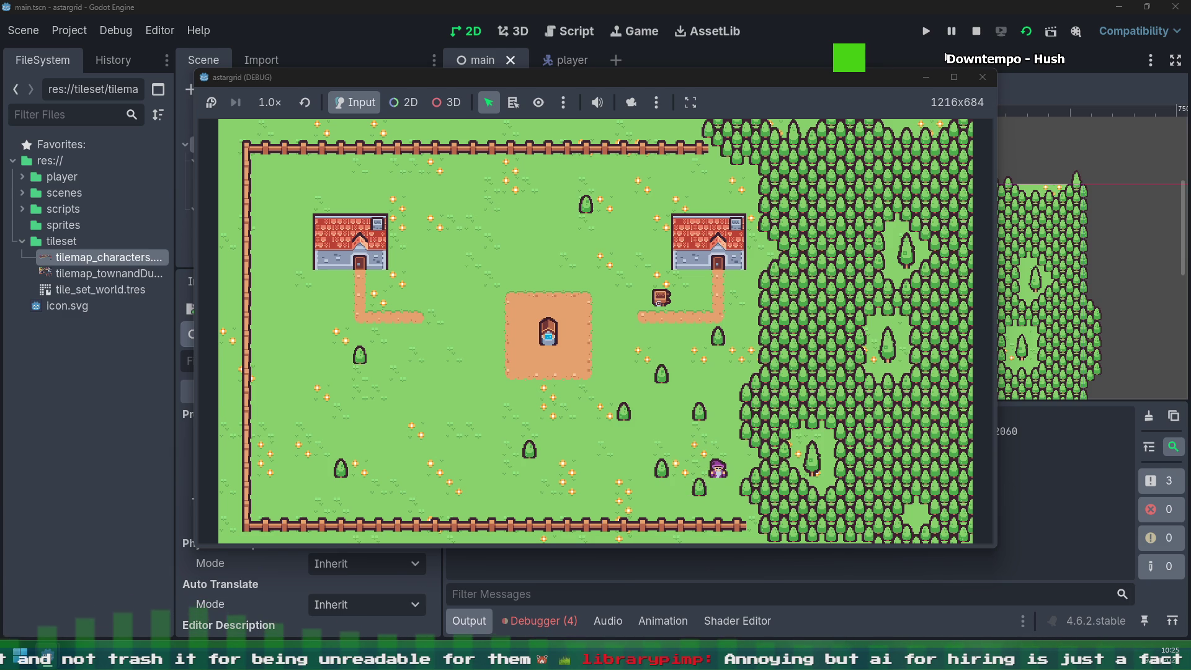
pyautogui.press('Down')
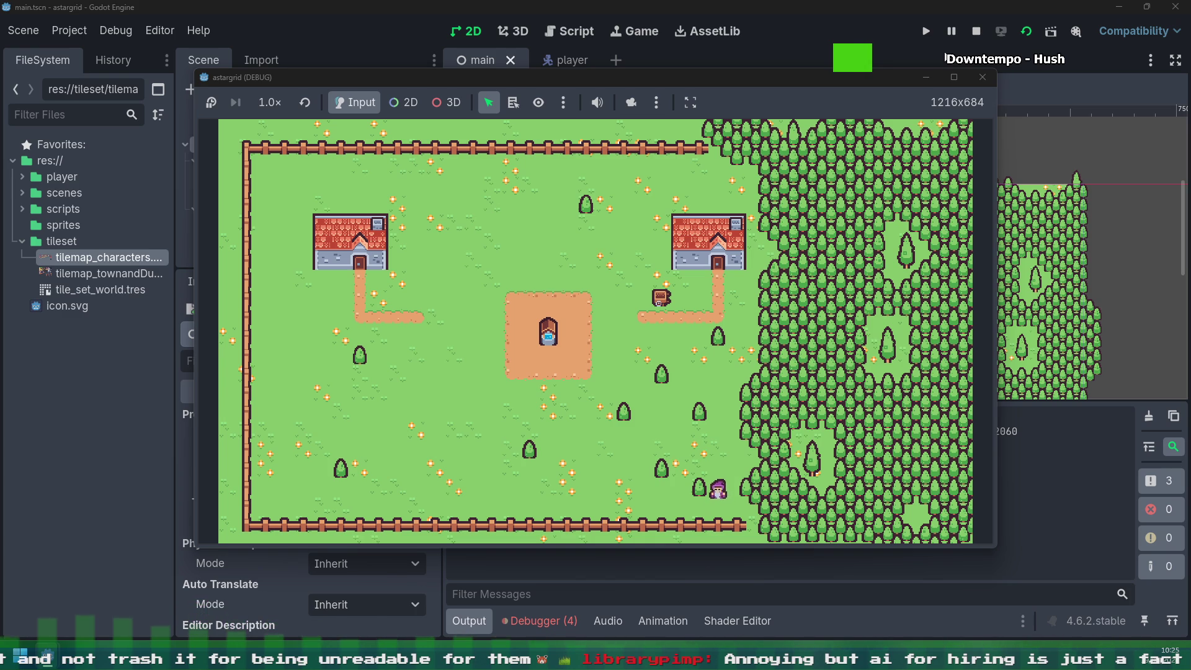
pyautogui.press('Up')
pyautogui.press('Left')
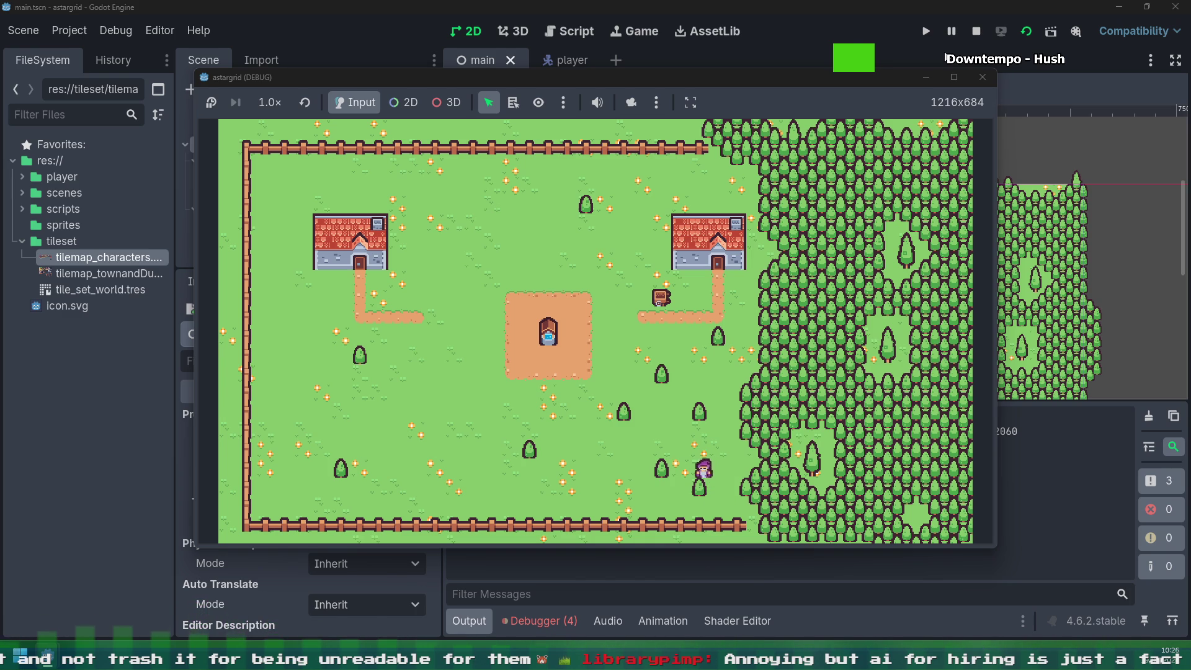
pyautogui.press('Up')
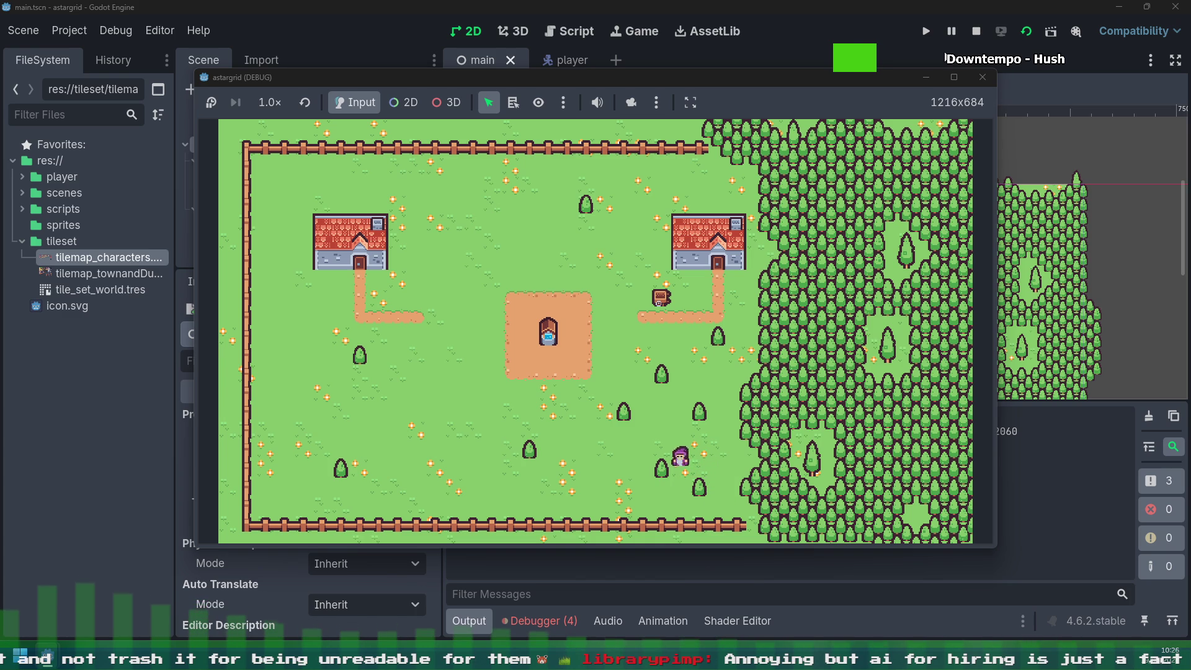
pyautogui.press('Left')
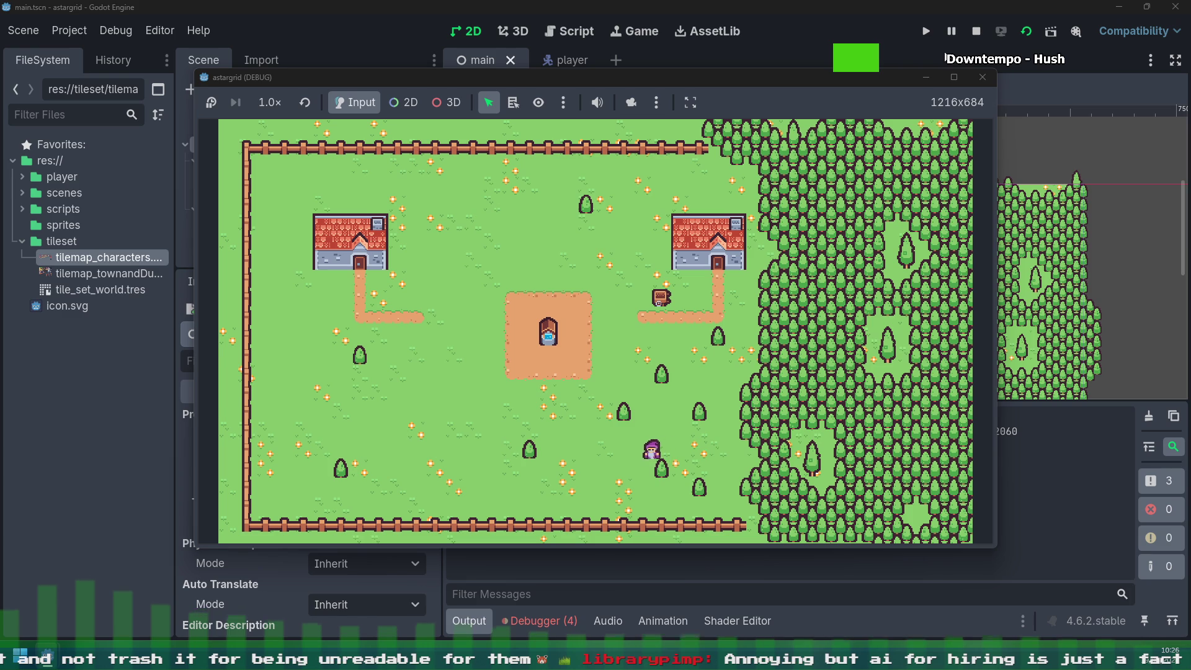
pyautogui.press('Up')
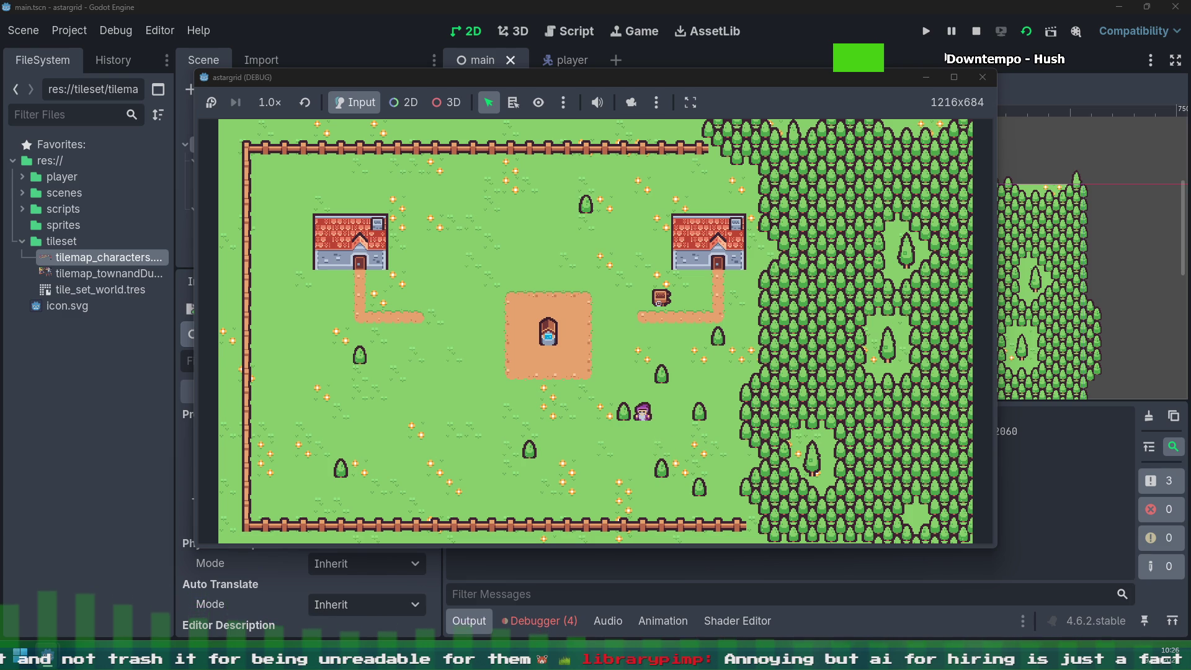
# Step: Walk the player down-left, then left and up across the grass toward the left house
pyautogui.press('Down')
pyautogui.press('Left')
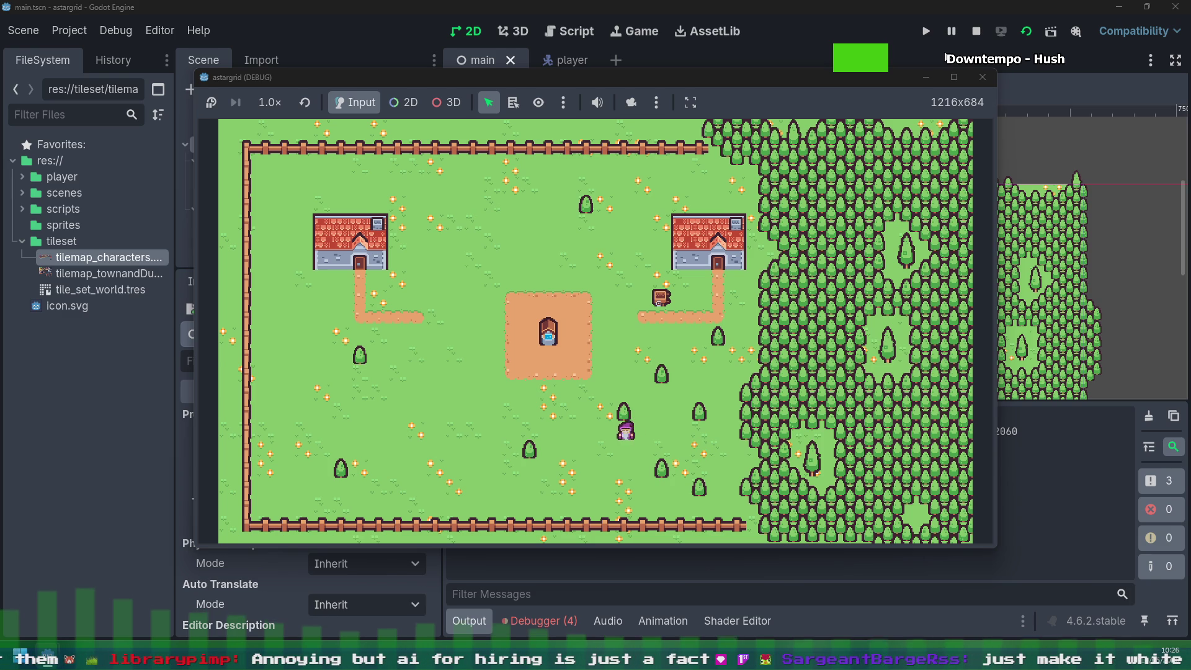
pyautogui.press('Left')
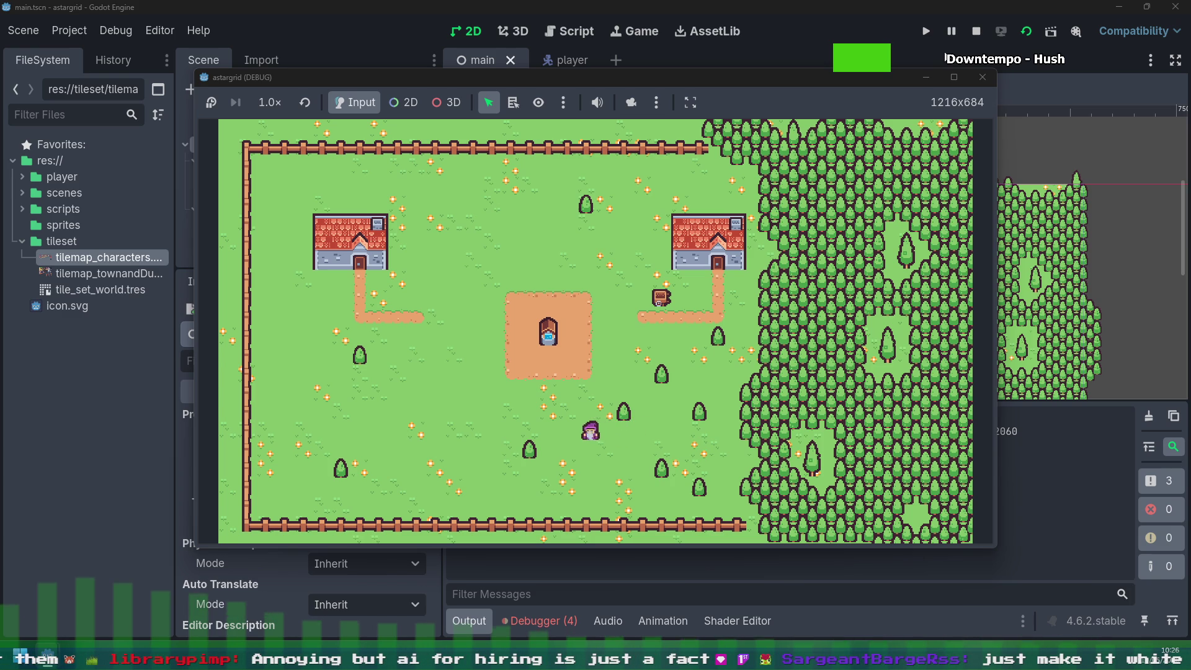
pyautogui.press('Up')
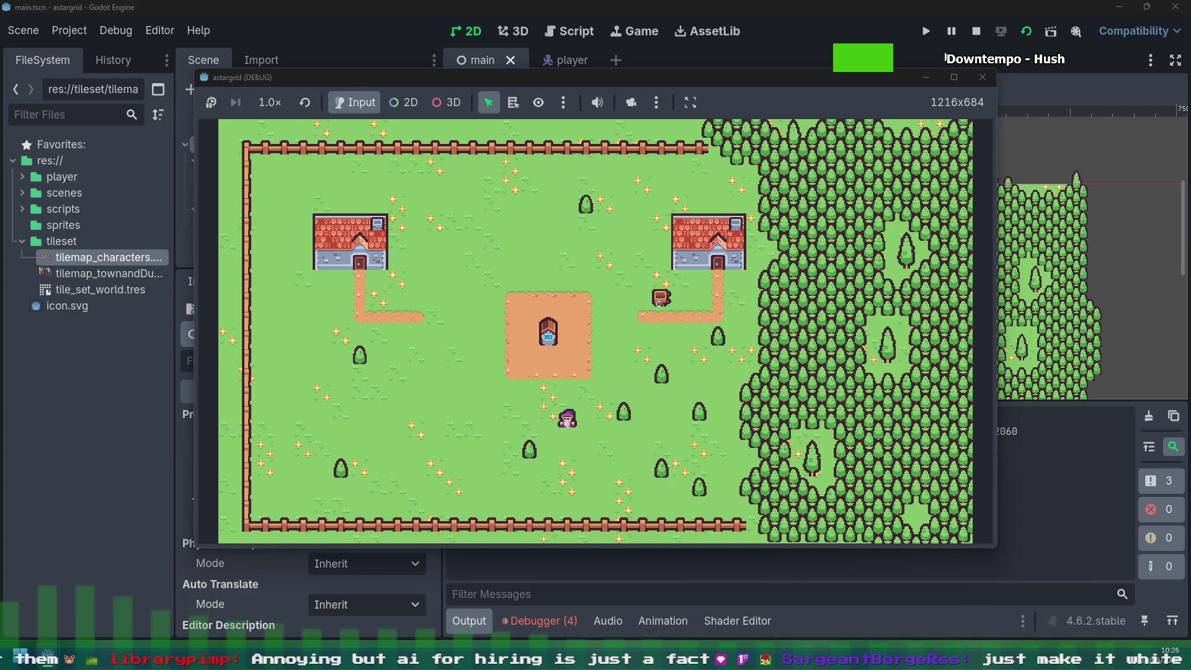
pyautogui.press('Left')
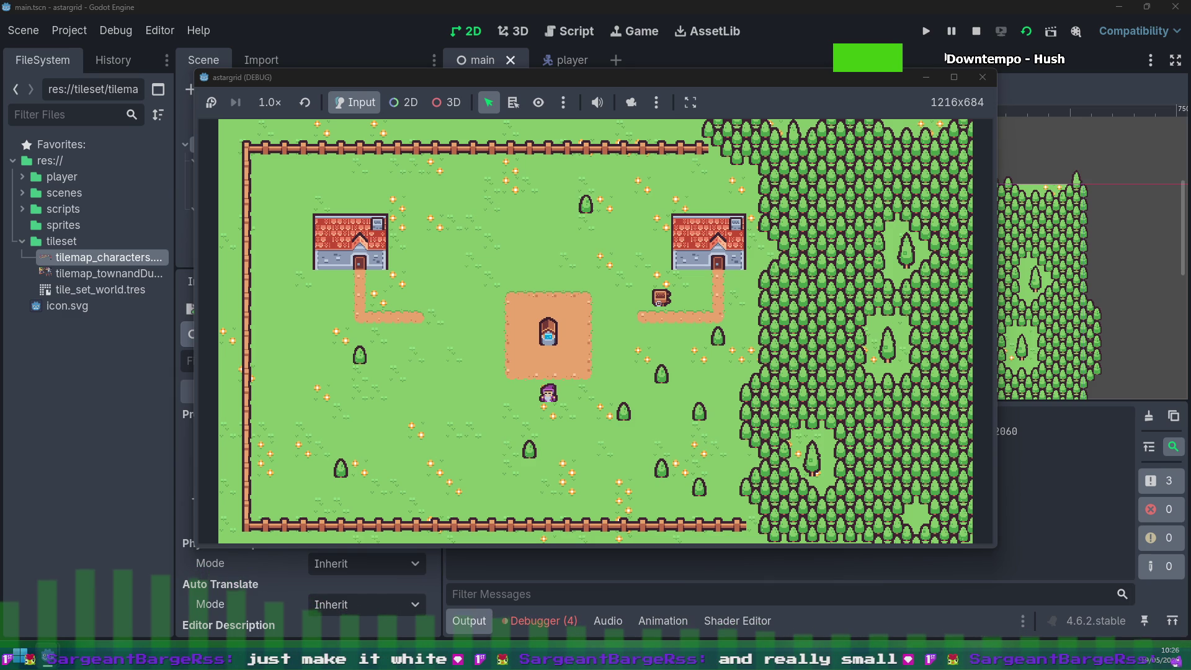
pyautogui.press('Left')
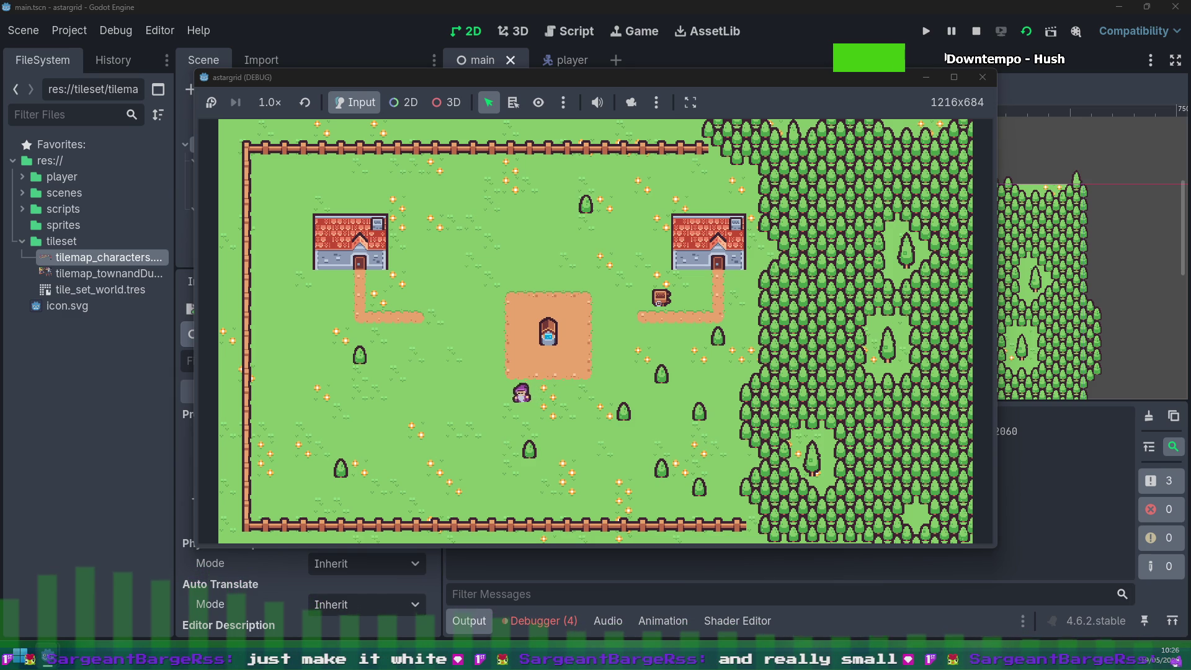
pyautogui.press('Up')
pyautogui.press('Up')
pyautogui.press('Left')
pyautogui.press('Left')
pyautogui.press('Up')
pyautogui.press('Up')
pyautogui.press('Left')
# Step: Walk the player right and up past the fountain plaza
pyautogui.press('Up')
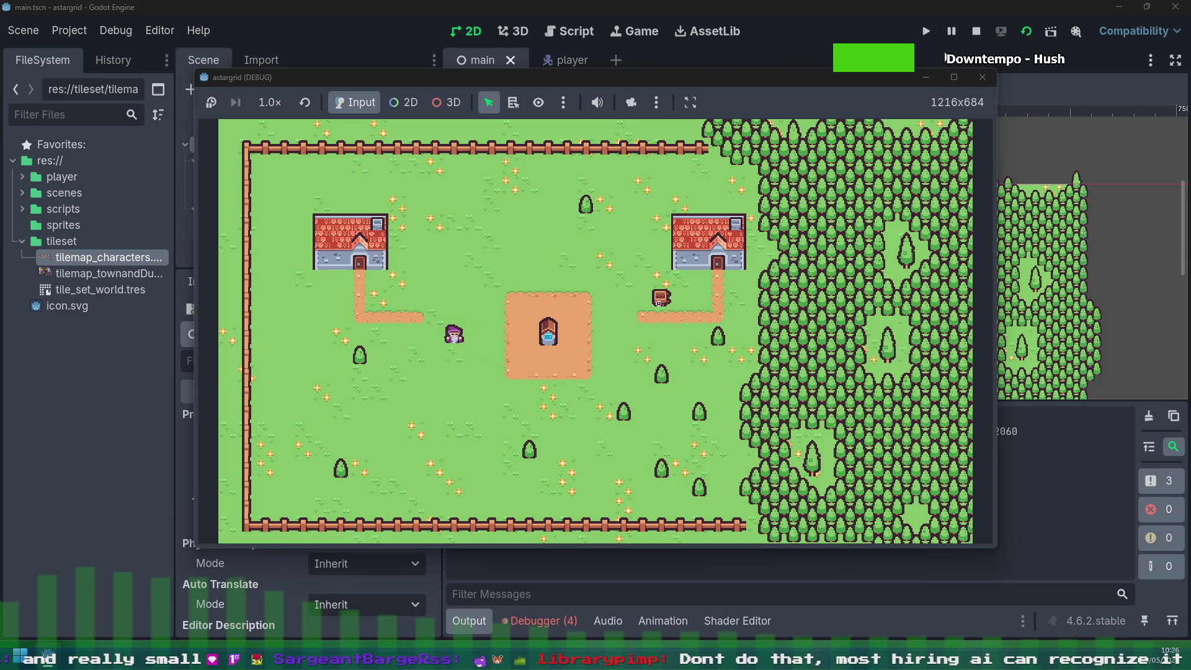
pyautogui.press('Right')
pyautogui.press('Up')
pyautogui.press('Right')
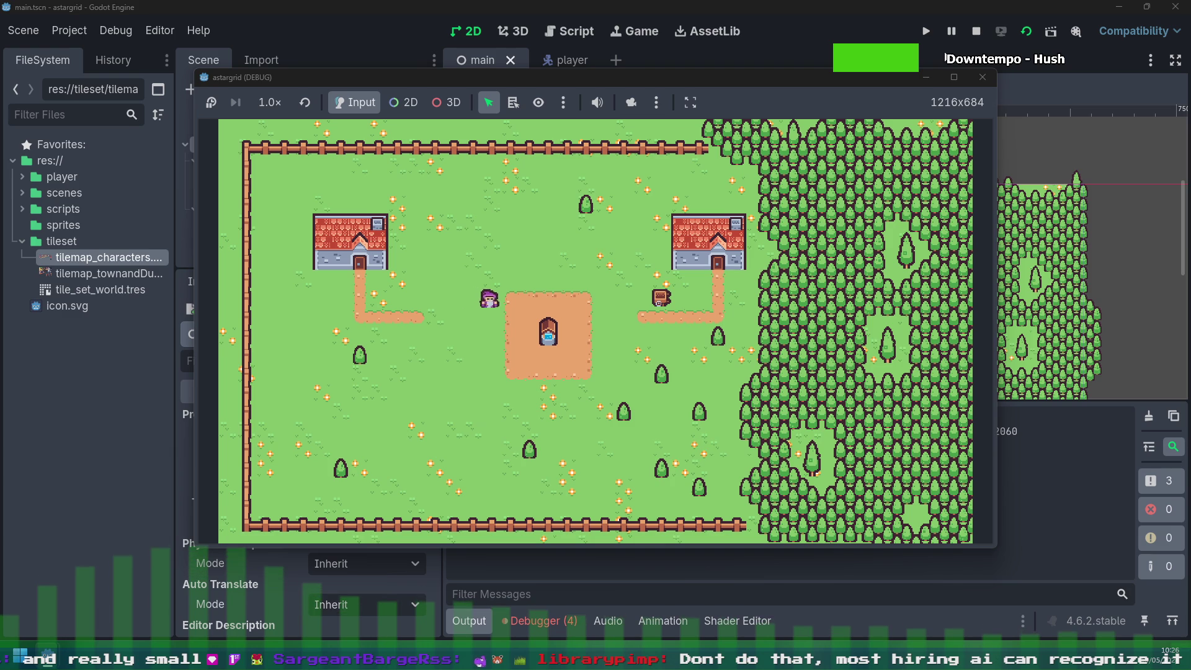
pyautogui.press('Up')
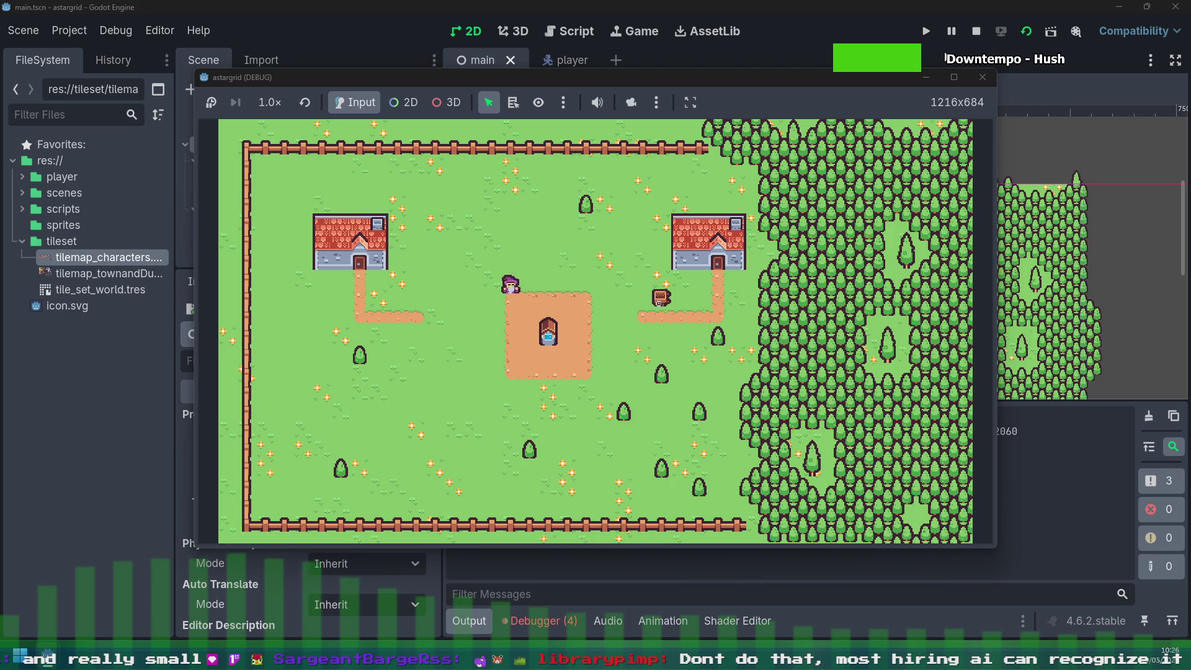
pyautogui.press('Right')
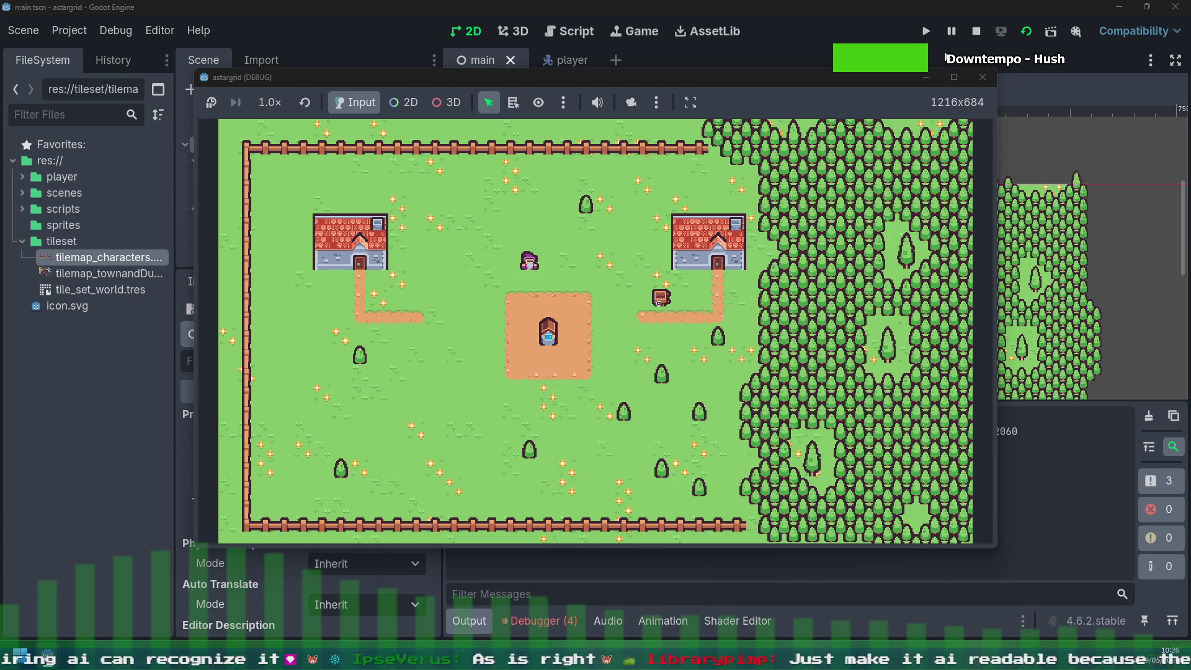
# Step: Walk the player up to the top fence and left along the grass above the left house
pyautogui.press('Up')
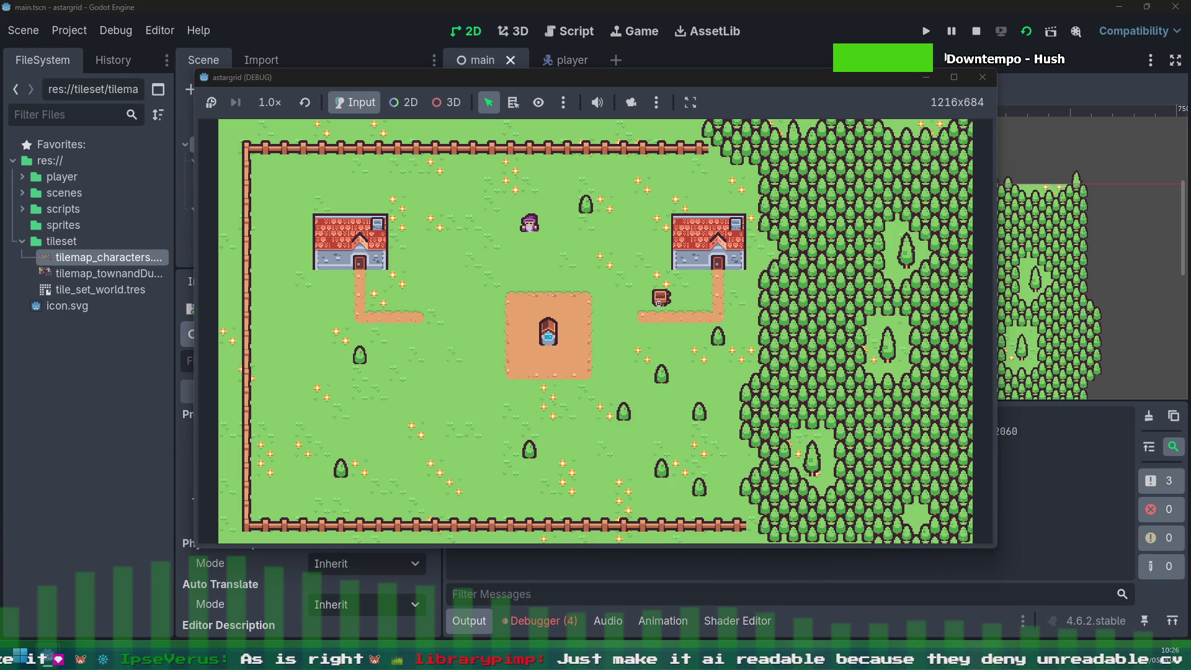
pyautogui.press('Left')
pyautogui.press('Up')
pyautogui.press('Left')
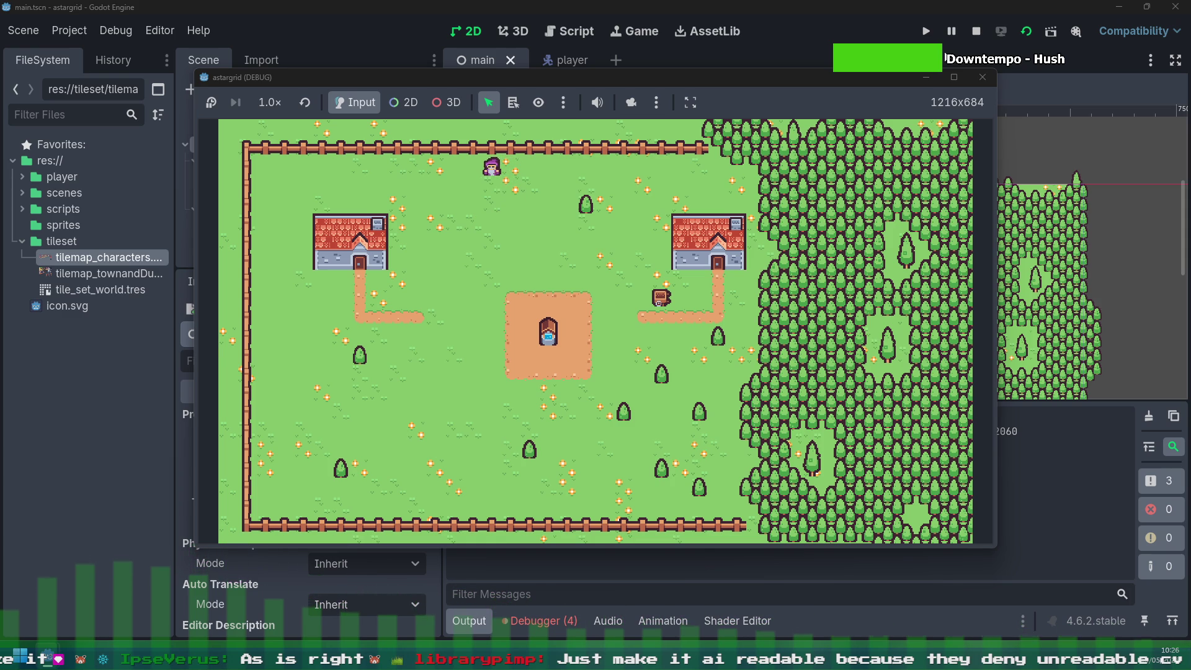
pyautogui.press('Left')
pyautogui.press('Down')
pyautogui.press('Left')
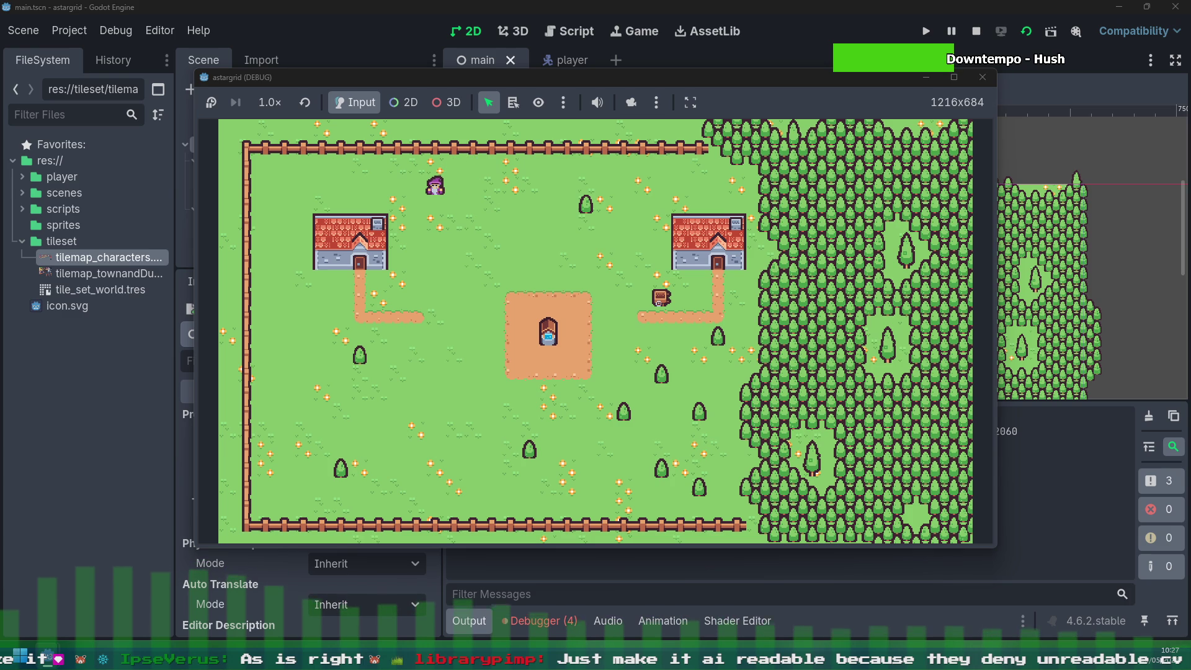
pyautogui.press('Down')
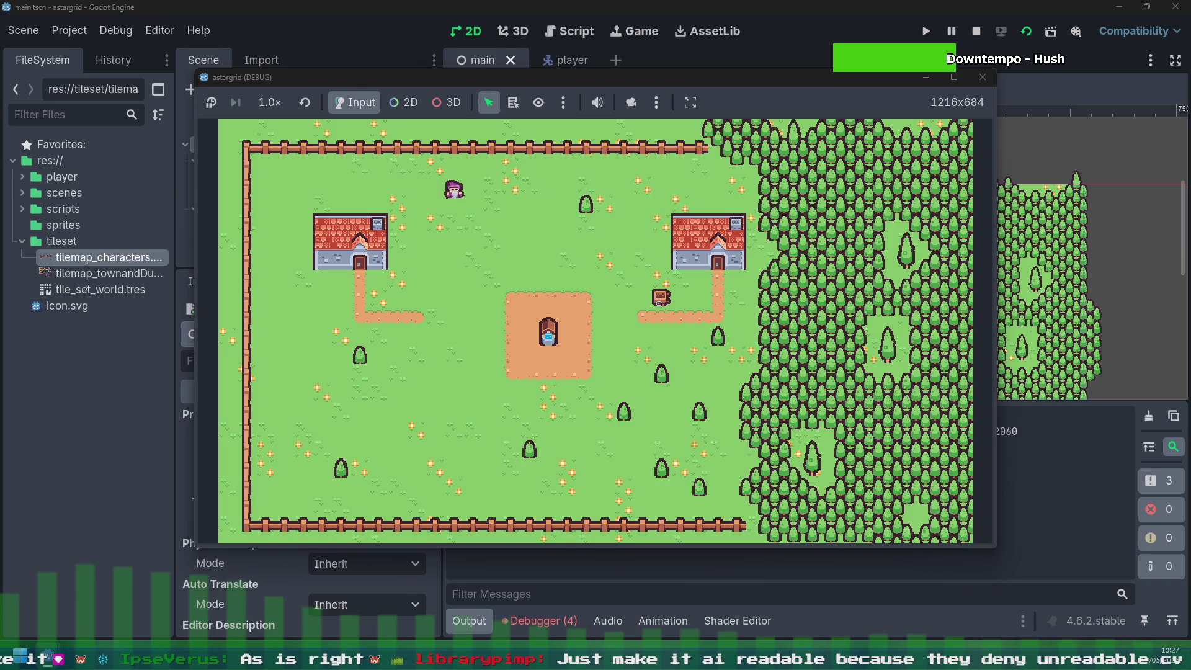
# Step: Walk the player down-right, then up and right toward the small tree
pyautogui.press('Right')
pyautogui.press('Down')
pyautogui.press('Right')
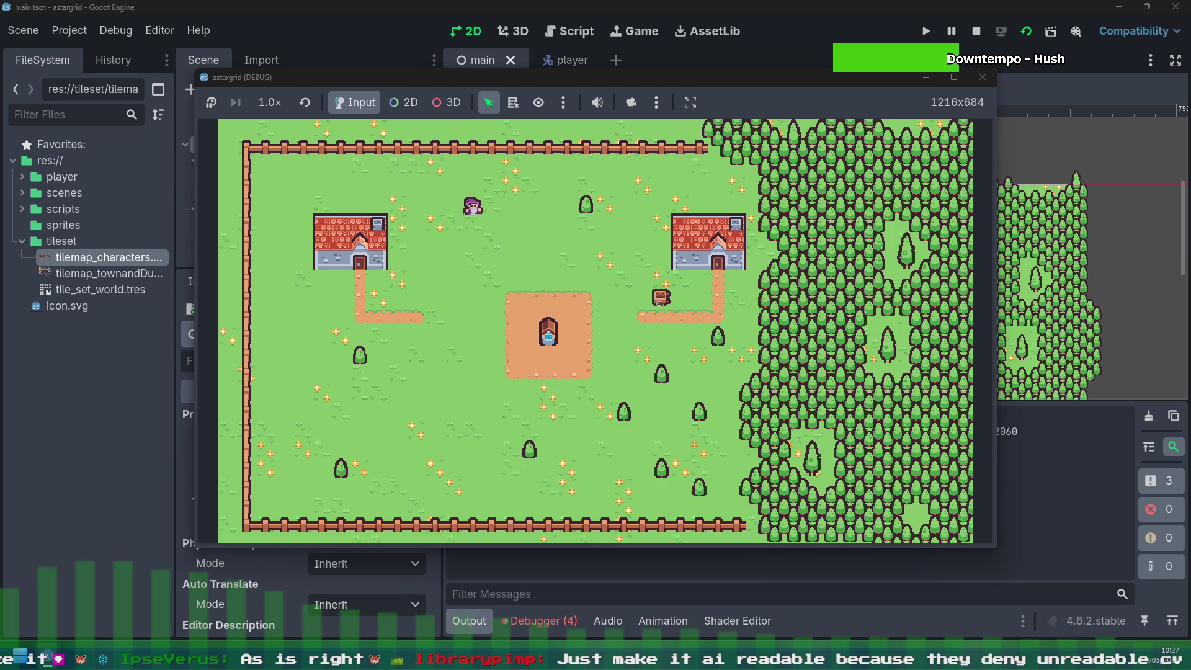
pyautogui.press('Right')
pyautogui.press('Down')
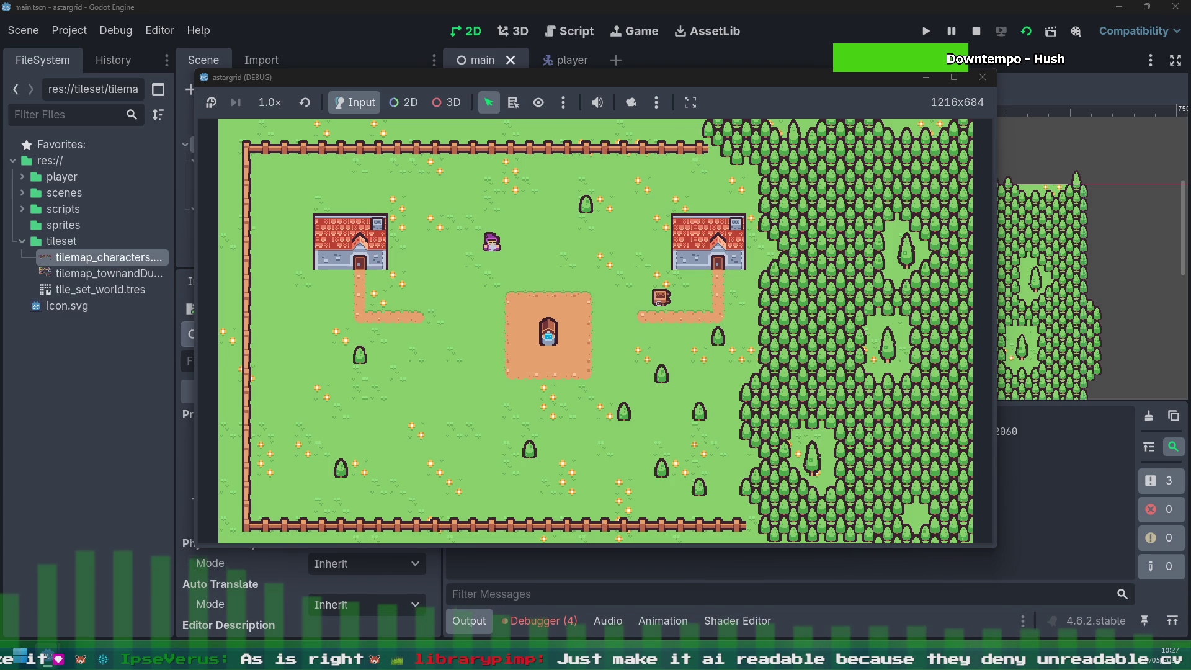
pyautogui.press('Right')
pyautogui.press('Up')
pyautogui.press('Up')
pyautogui.press('Right')
pyautogui.press('Up')
pyautogui.press('Up')
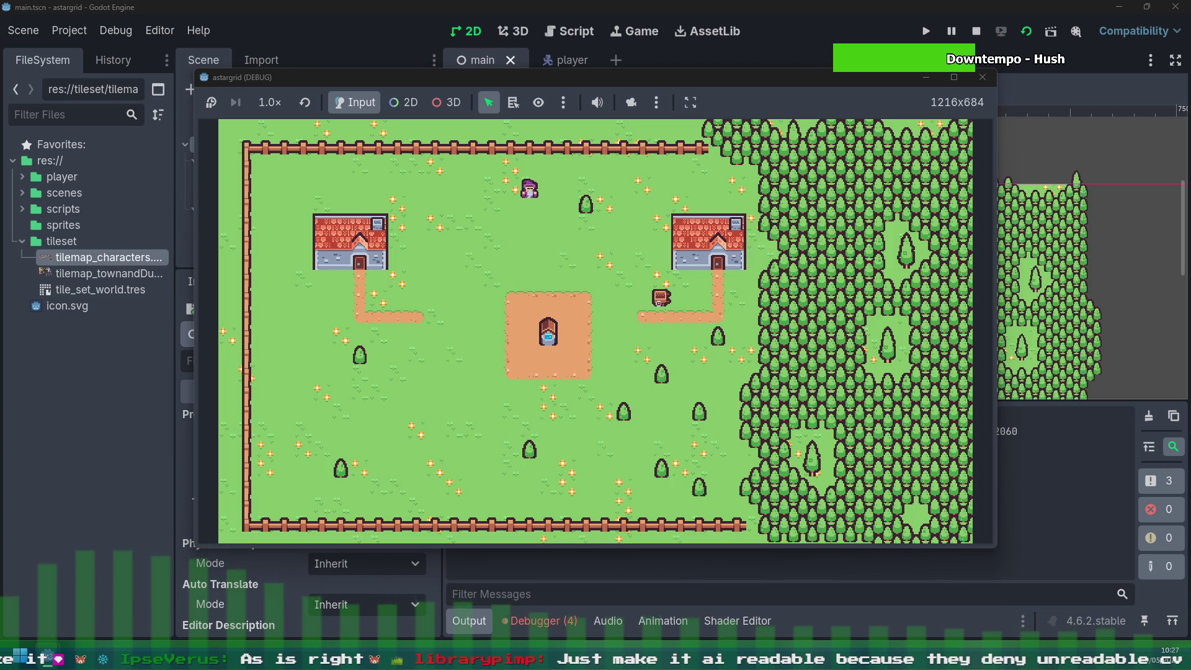
# Step: Walk the player right across the top grass and up beside the right house to the fence
pyautogui.press('Right')
pyautogui.press('Right')
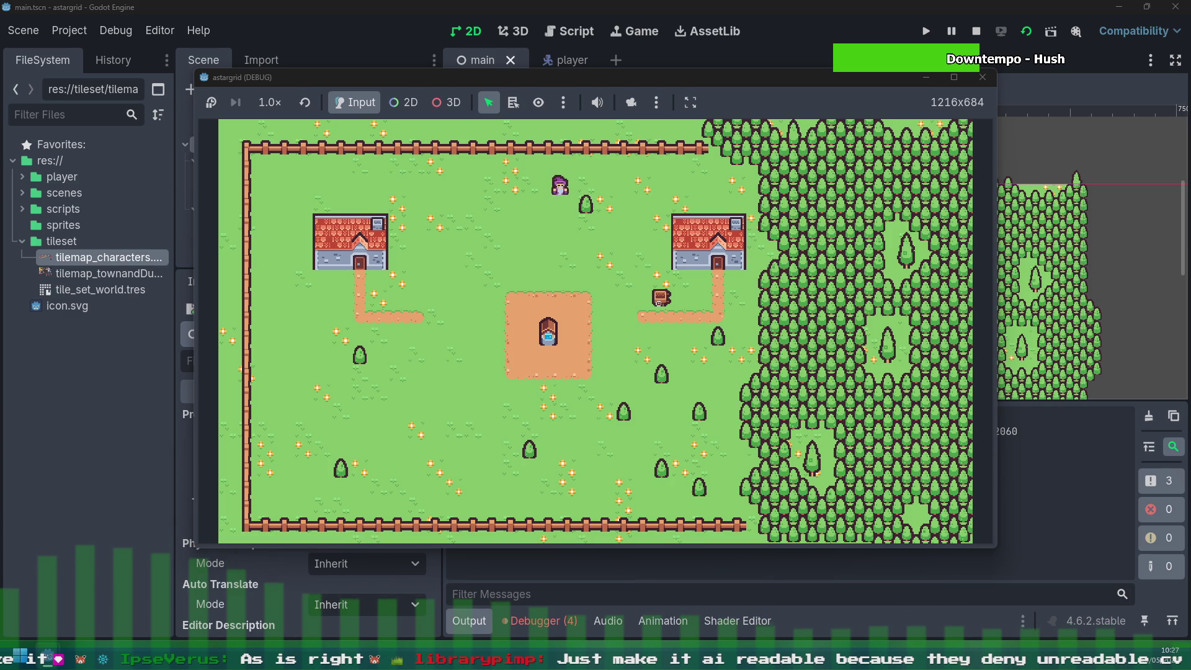
pyautogui.press('Right')
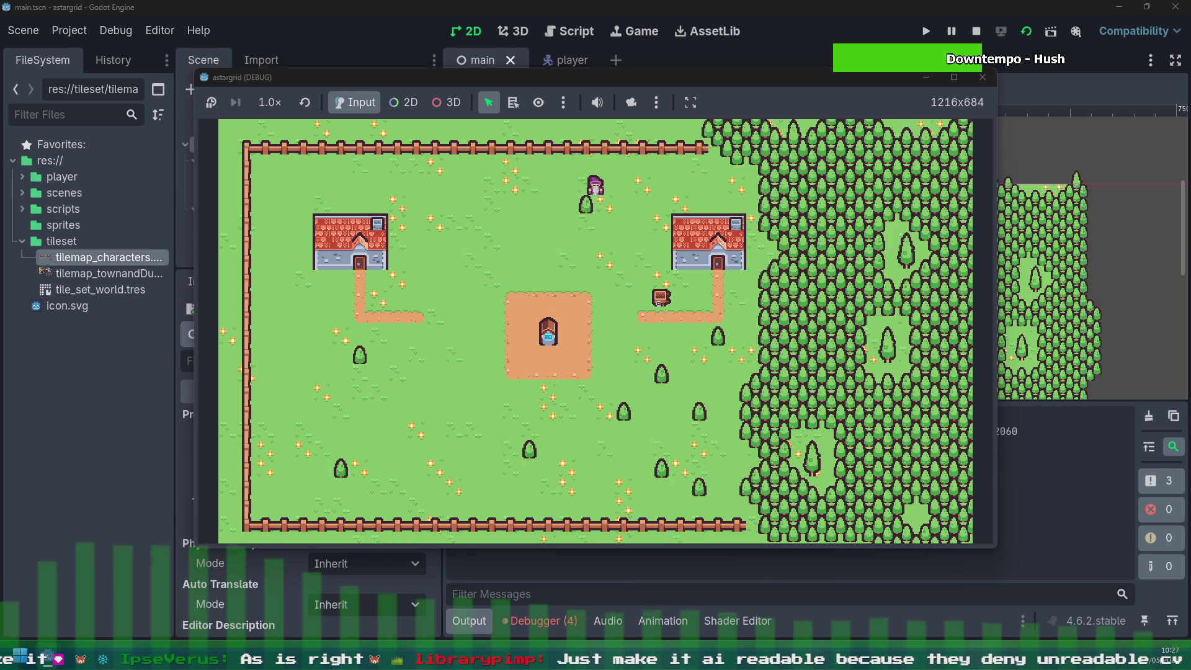
pyautogui.press('Up')
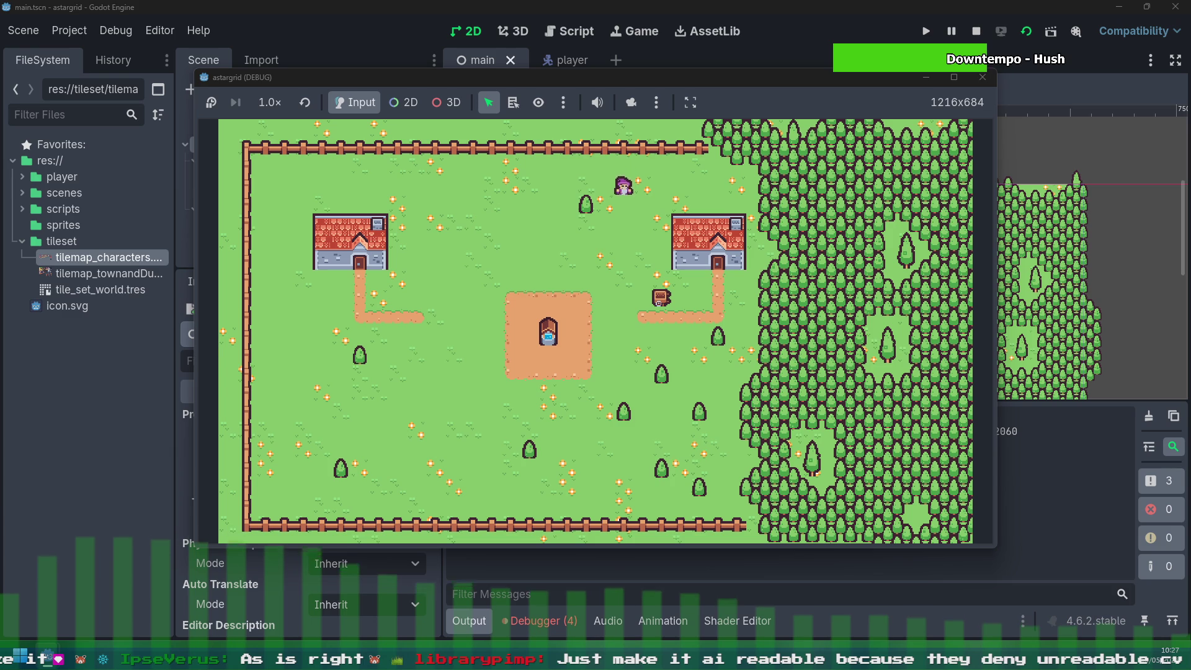
pyautogui.press('Down')
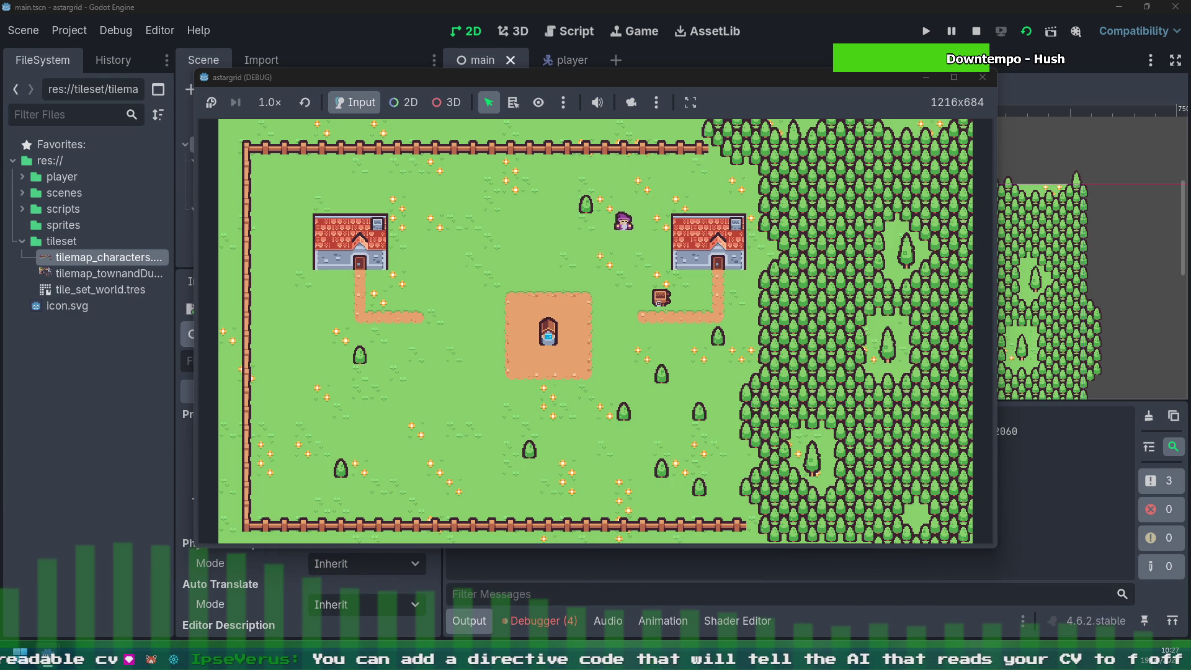
pyautogui.press('Right')
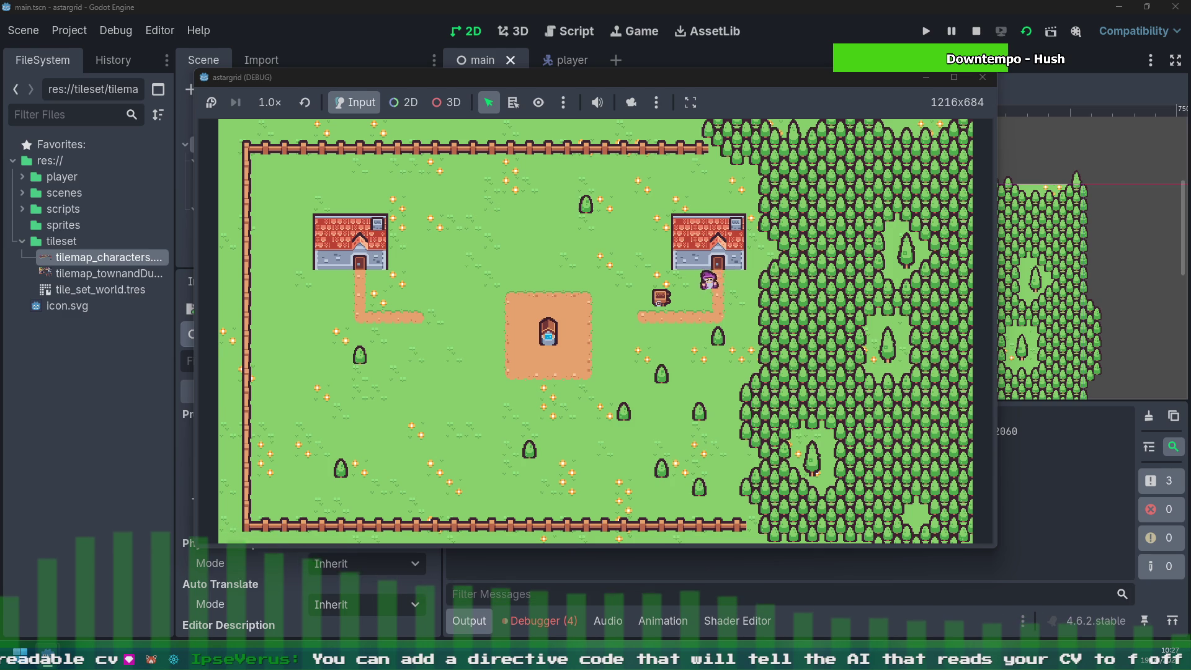
pyautogui.press('Left')
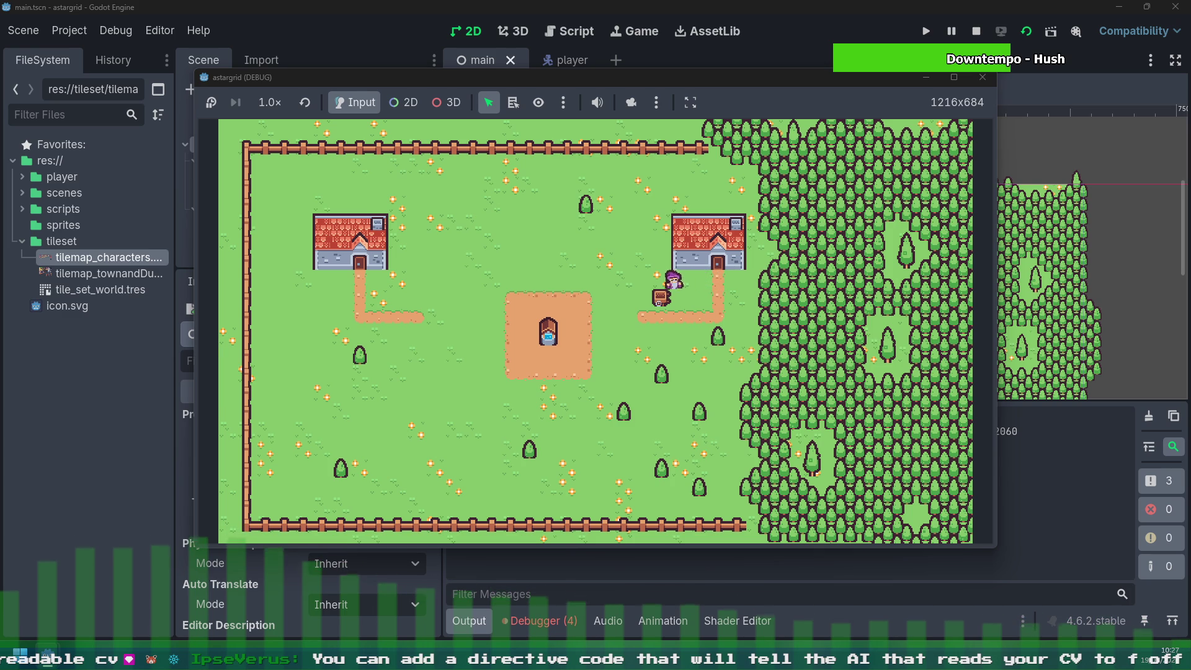
pyautogui.press('Up')
pyautogui.press('Up')
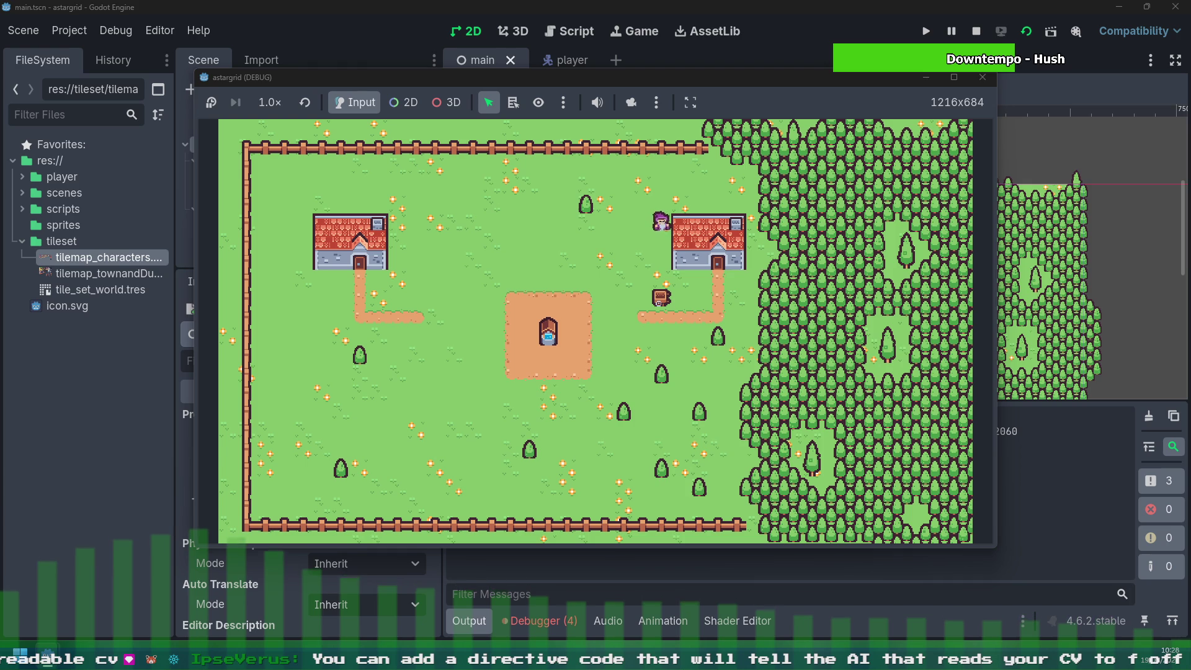
pyautogui.press('Right')
pyautogui.press('Right')
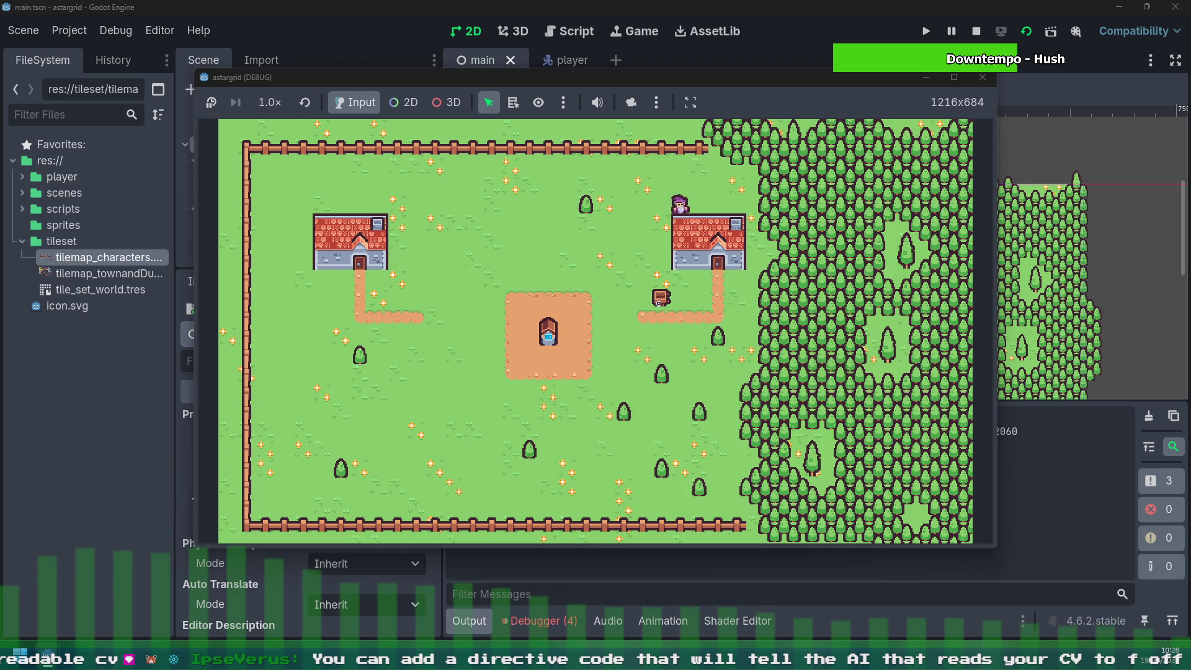
pyautogui.press('Right')
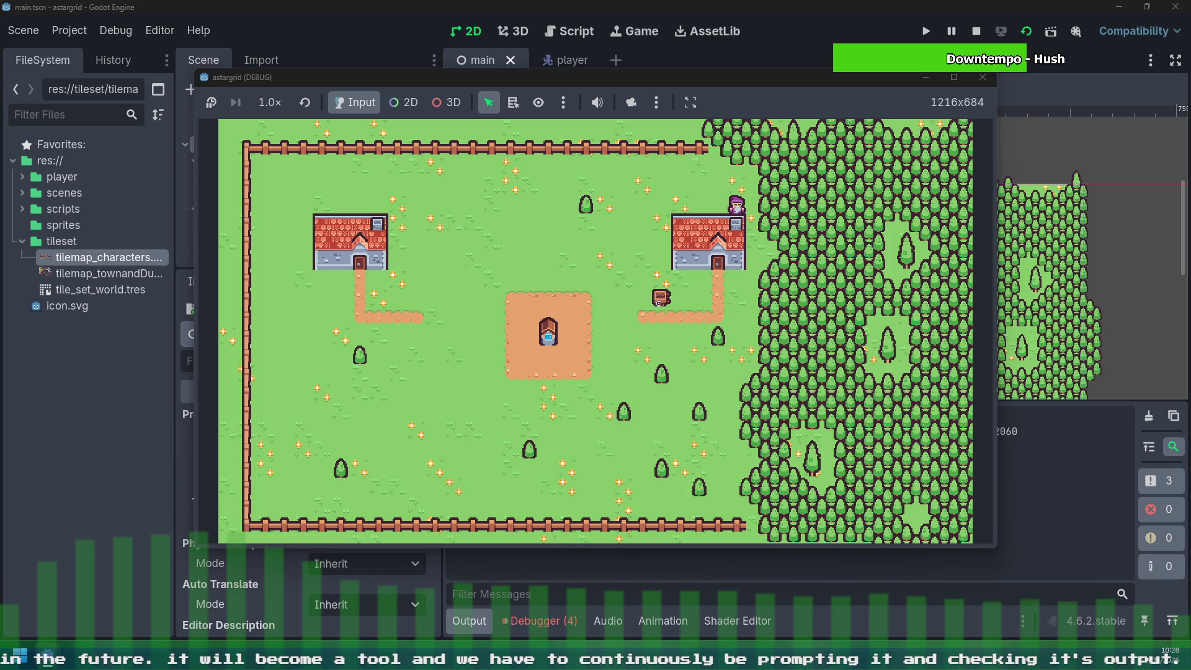
# Step: Walk the player left above the right house along the top fence
pyautogui.press('Left')
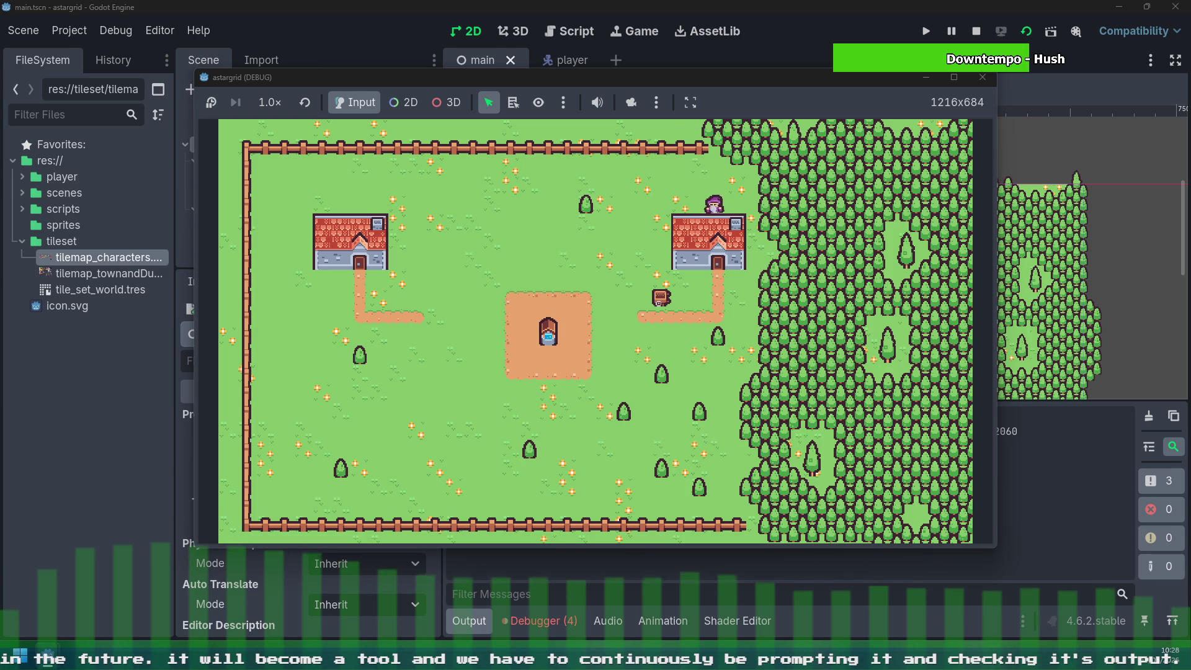
pyautogui.press('Left')
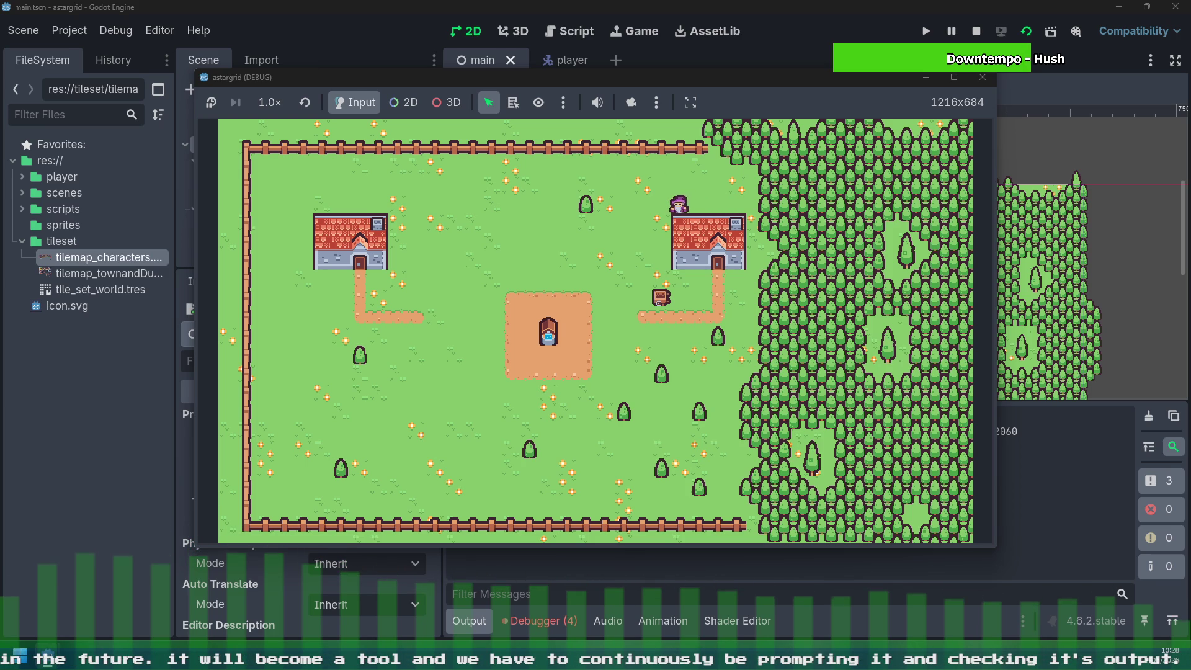
pyautogui.press('Up')
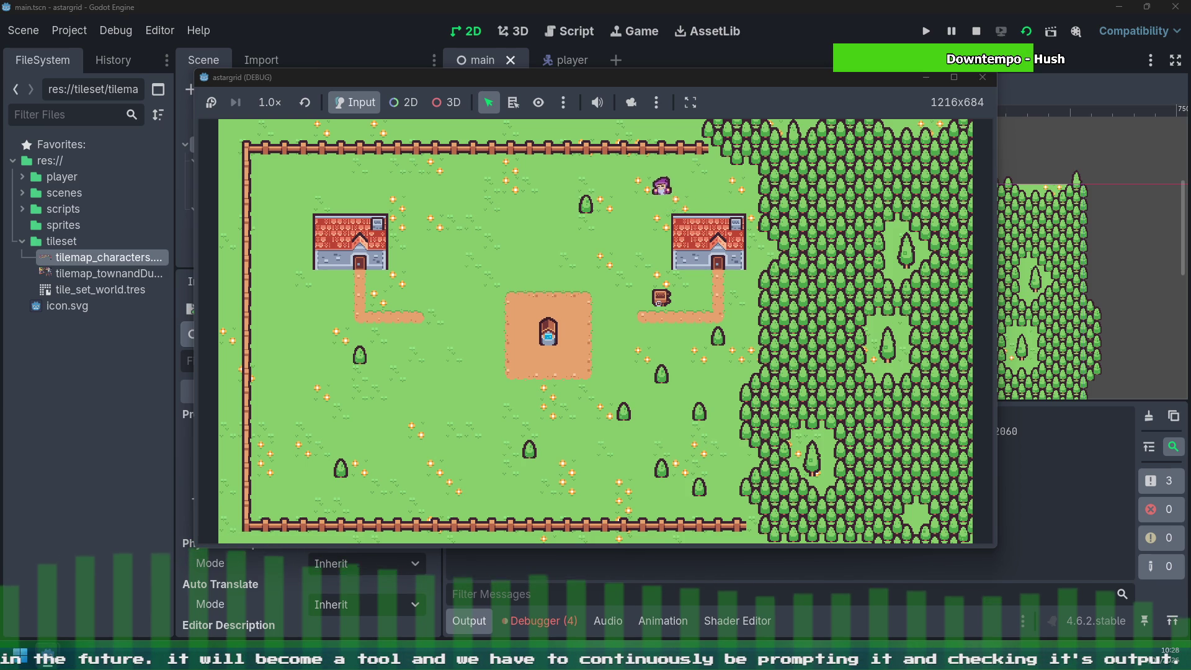
pyautogui.press('Left')
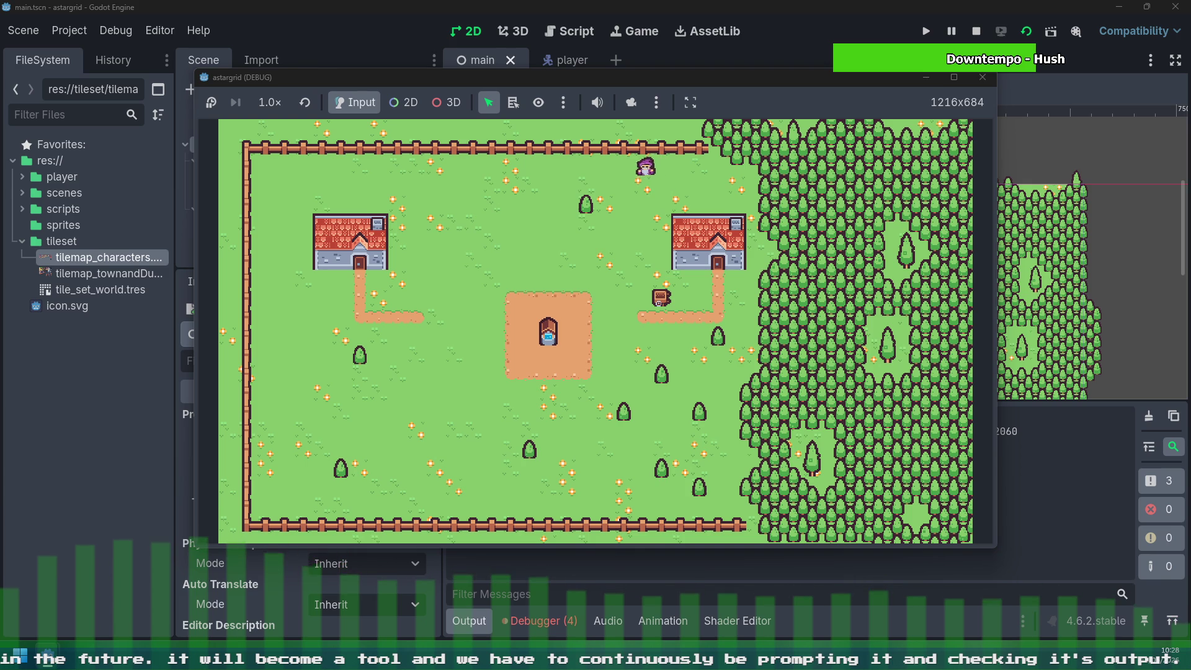
pyautogui.press('Left')
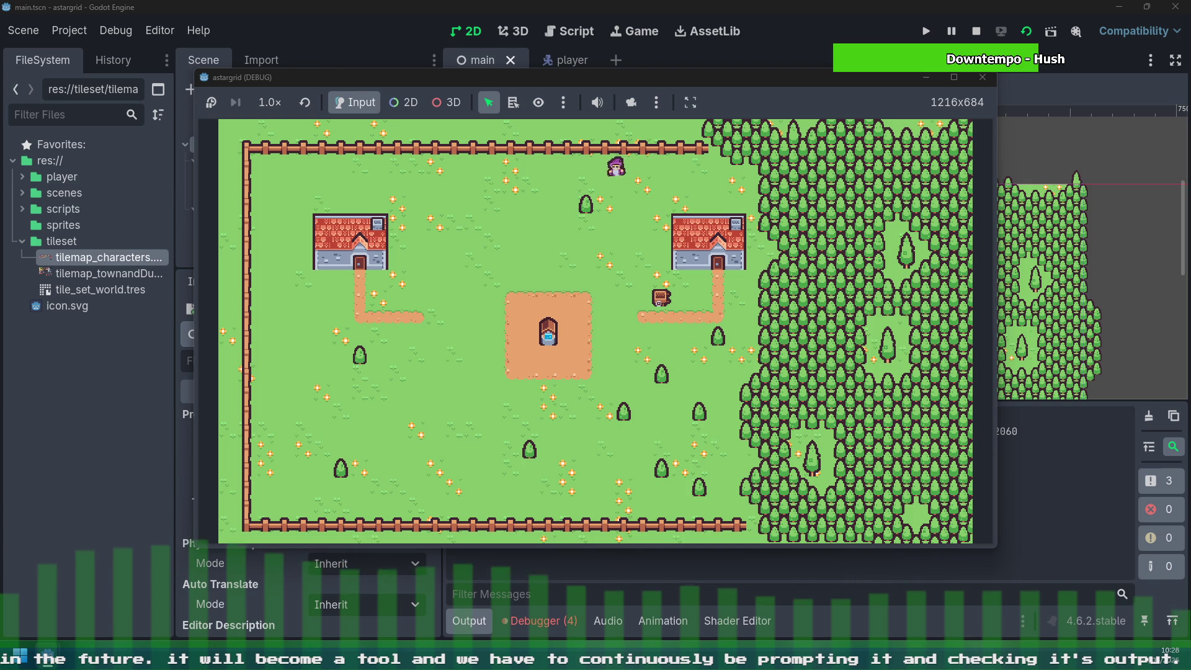
pyautogui.press('Left')
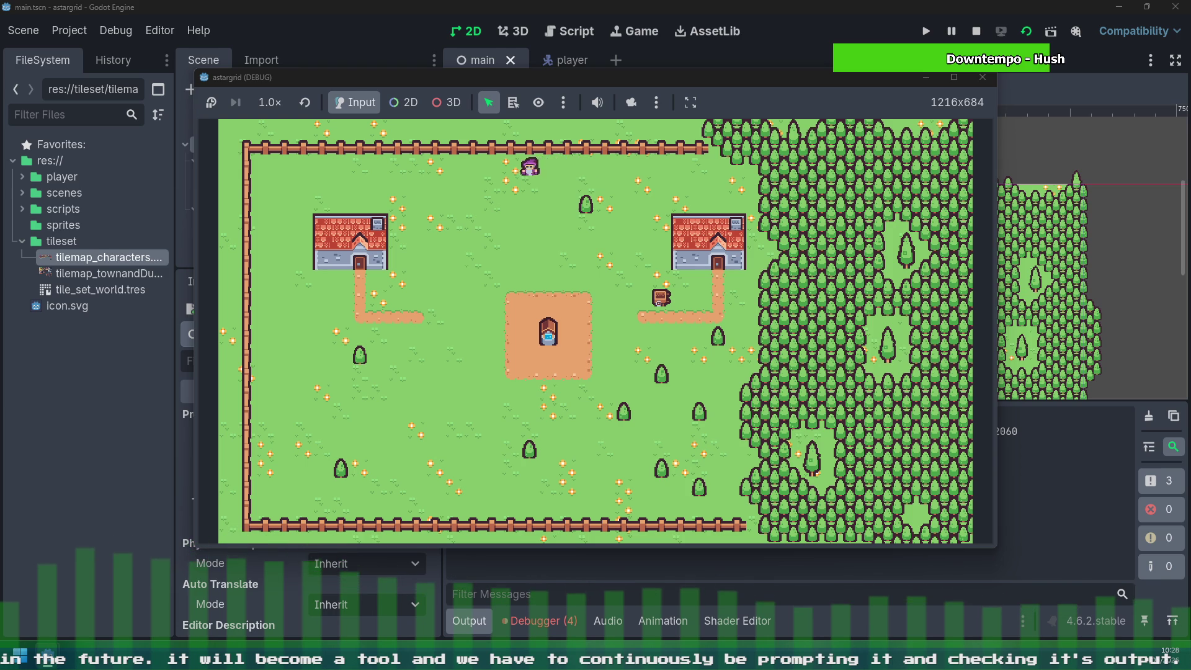
# Step: Walk the player down and left across the grass
pyautogui.press('Down')
pyautogui.press('Left')
pyautogui.press('Down')
pyautogui.press('Left')
pyautogui.press('Left')
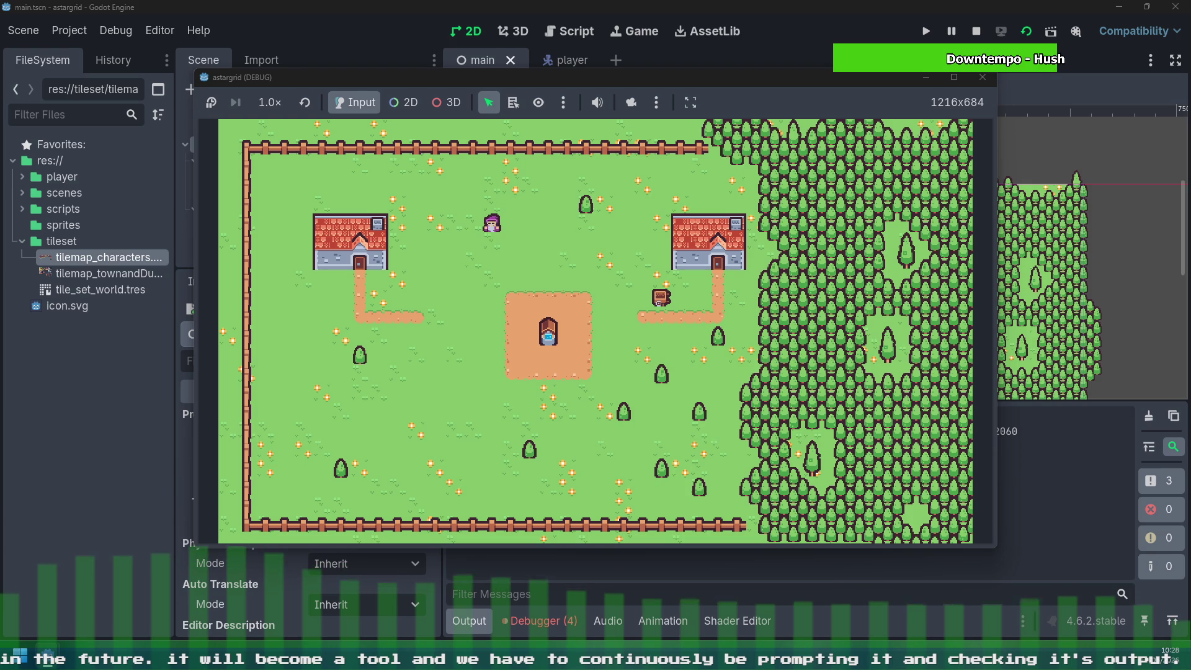
pyautogui.press('Right')
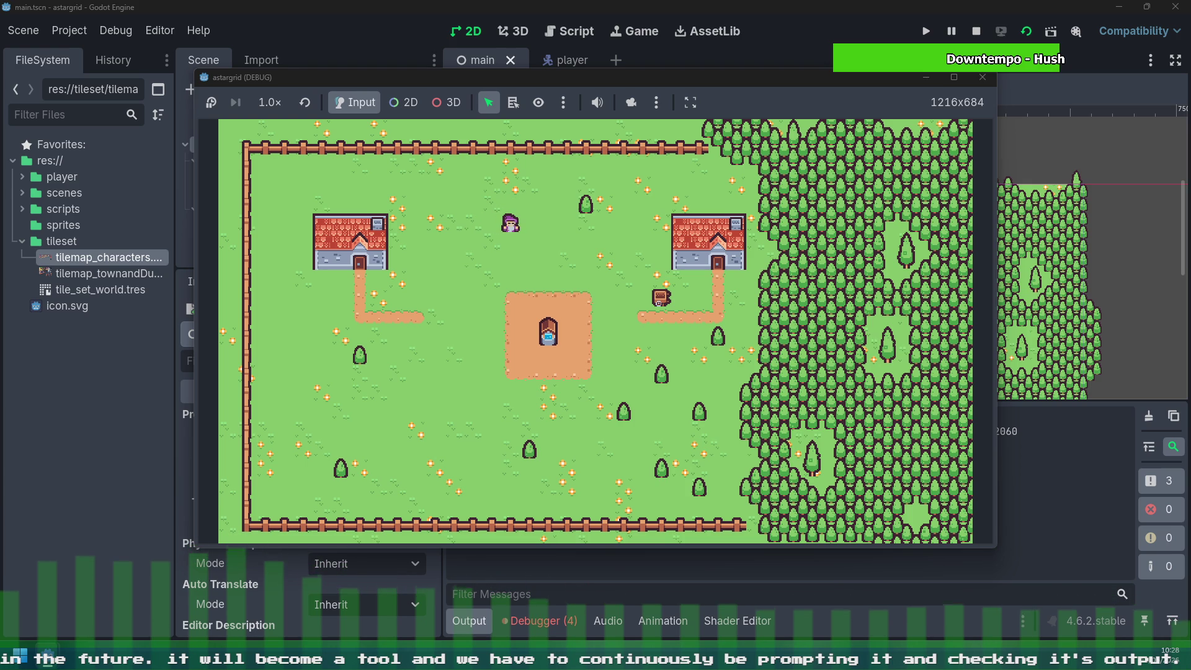
pyautogui.press('Left')
pyautogui.press('Left')
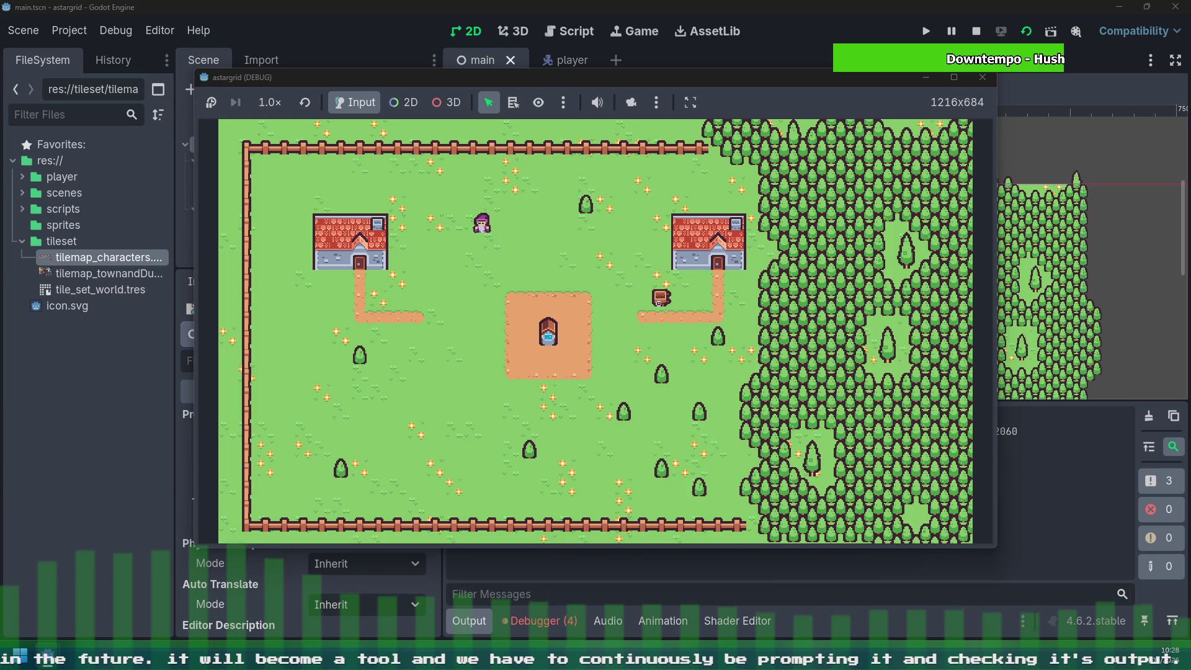
pyautogui.press('Left')
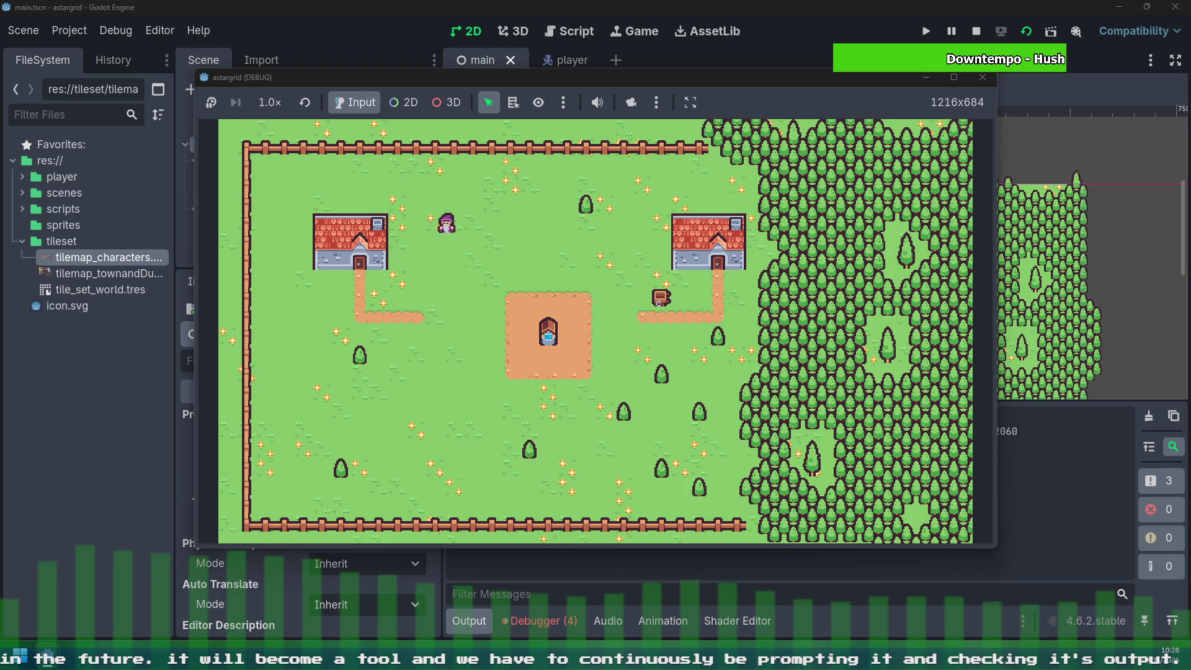
pyautogui.press('Left')
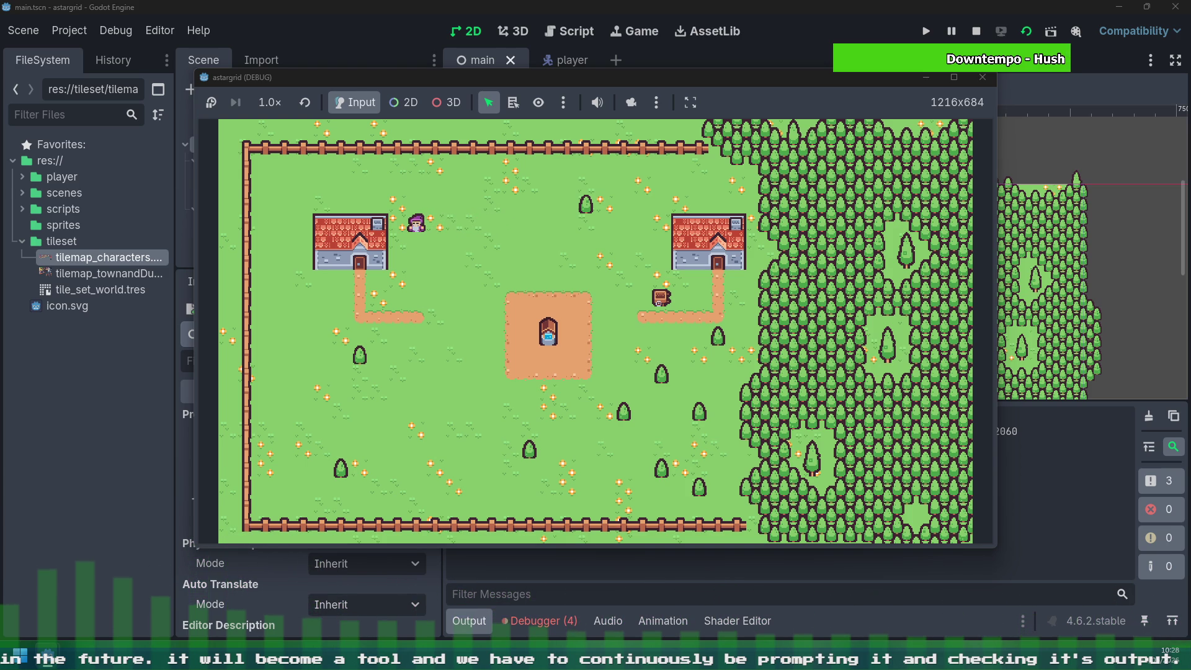
# Step: Walk the player up to the top fence, right along it, then a step back down
pyautogui.press('Up')
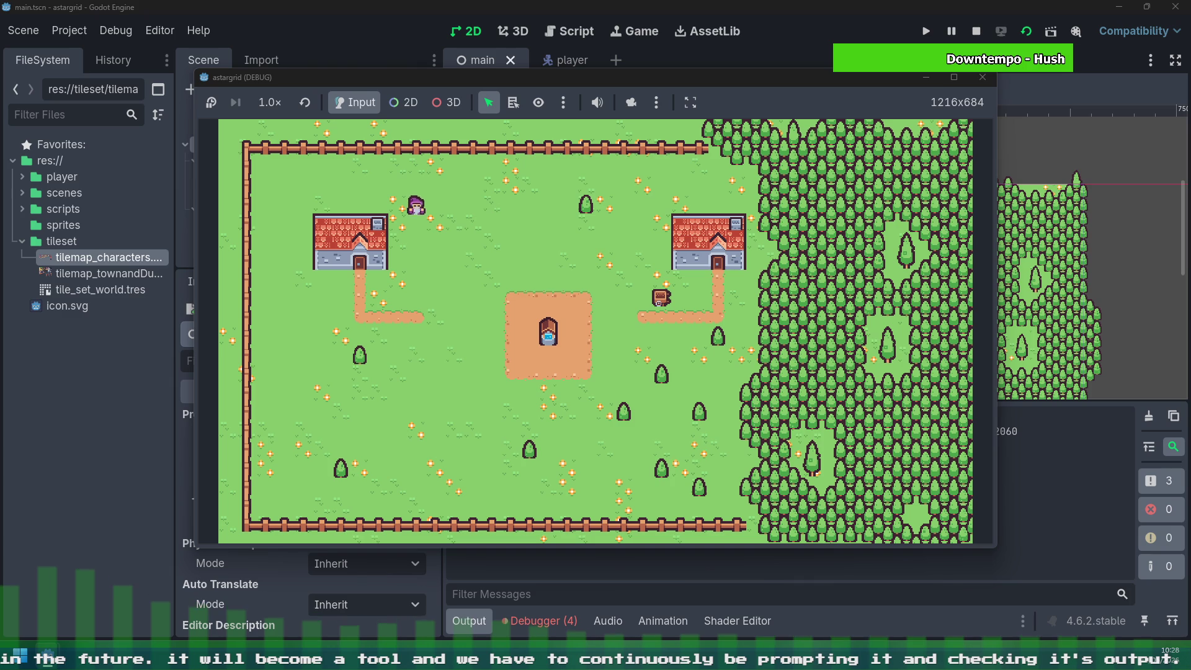
pyautogui.press('Up')
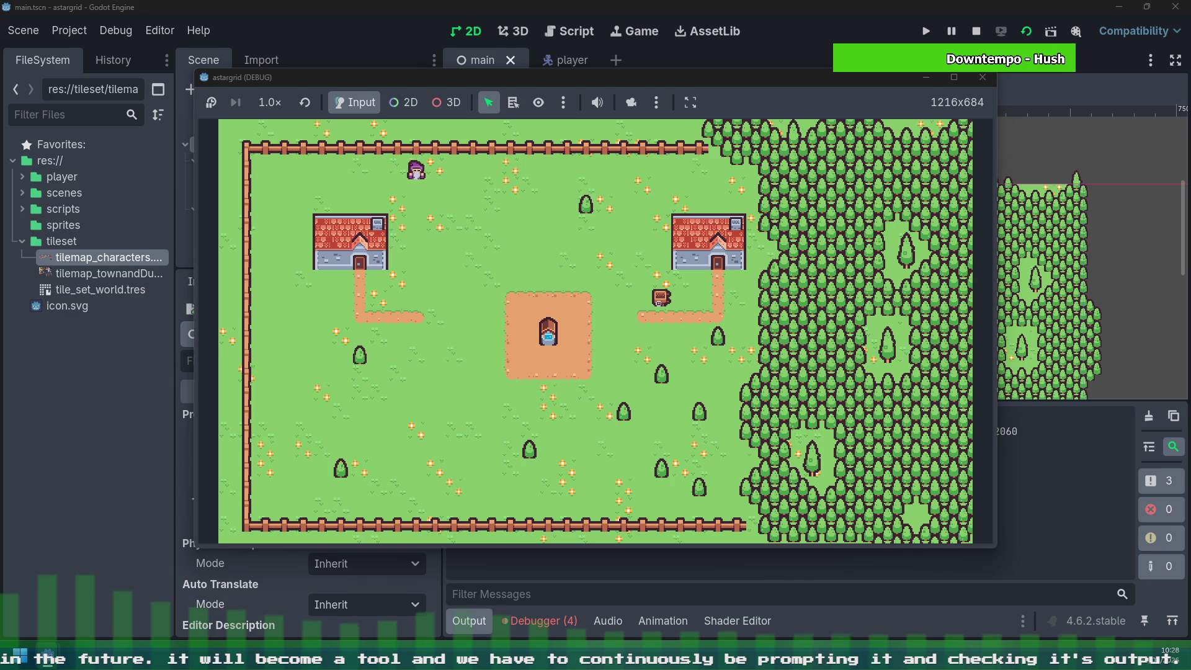
pyautogui.press('Right')
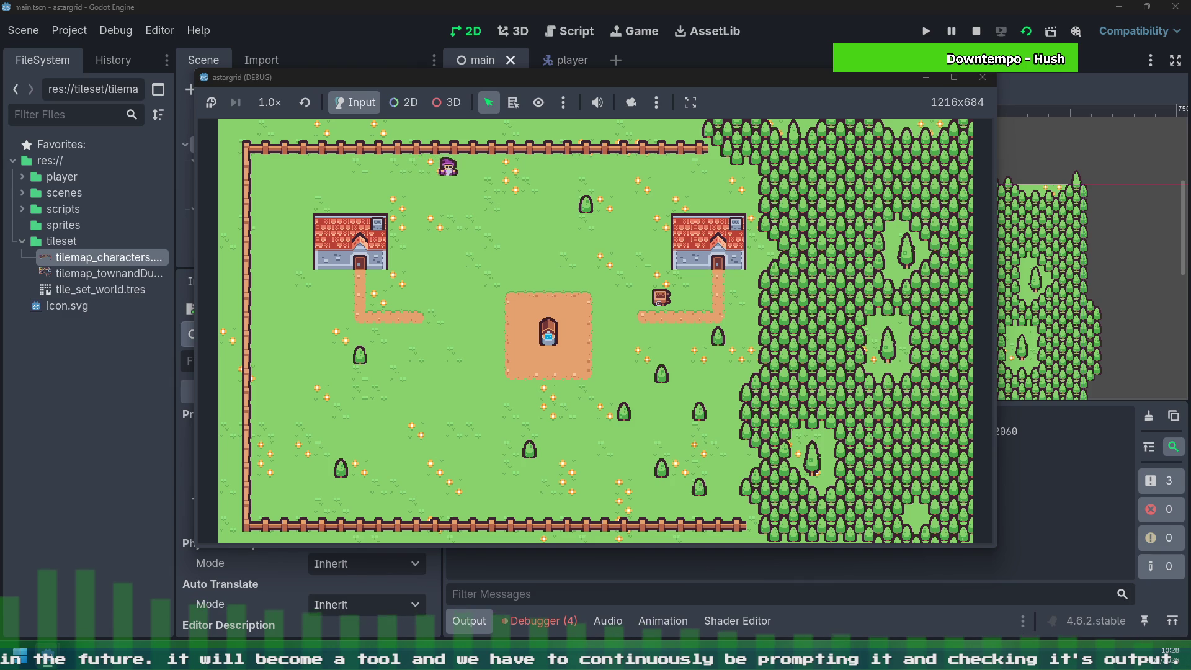
pyautogui.press('Right')
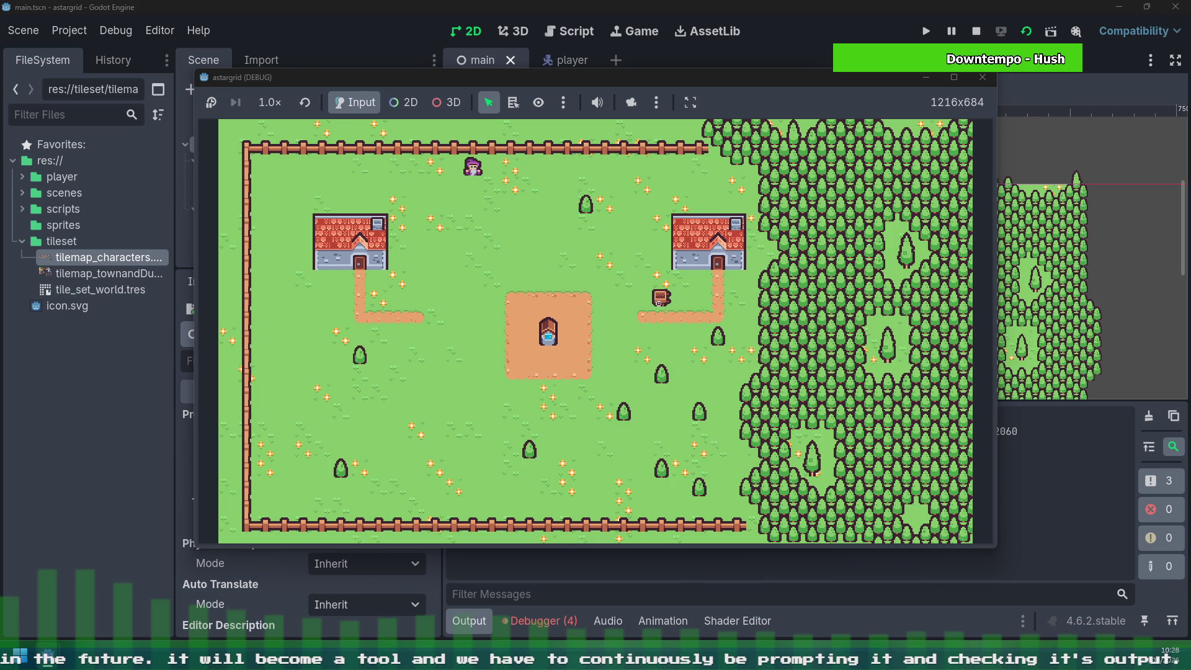
pyautogui.press('Down')
pyautogui.press('Down')
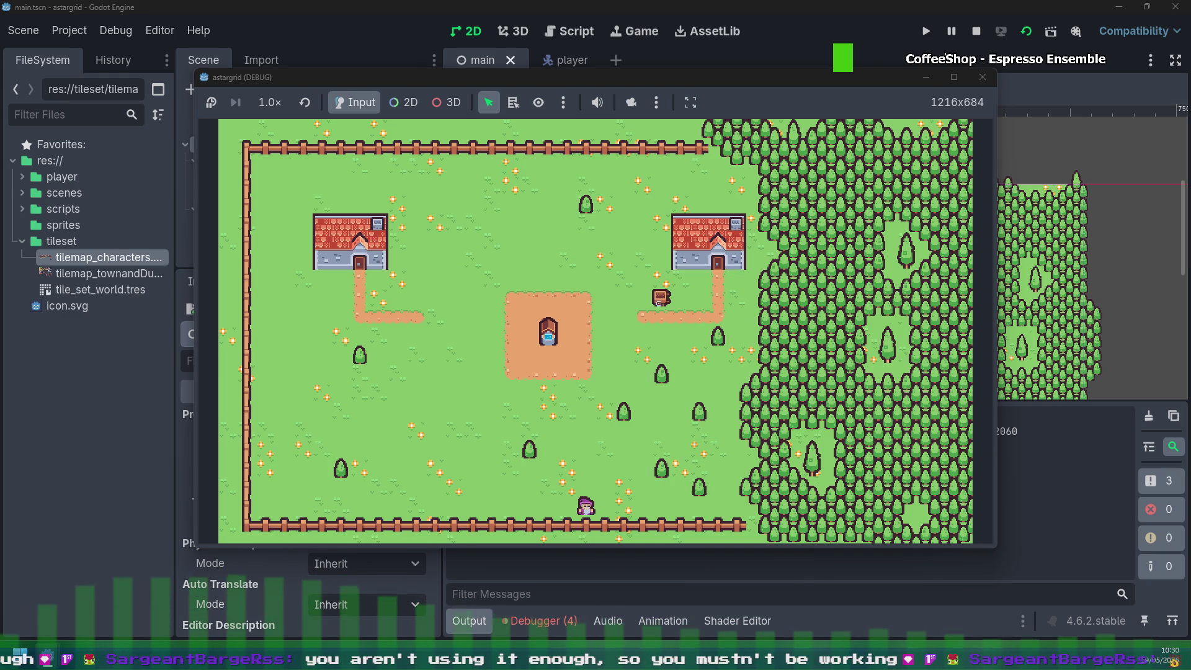
# Step: Walk the character left along the bottom fence, then diagonally up-left across the field
pyautogui.press('Left')
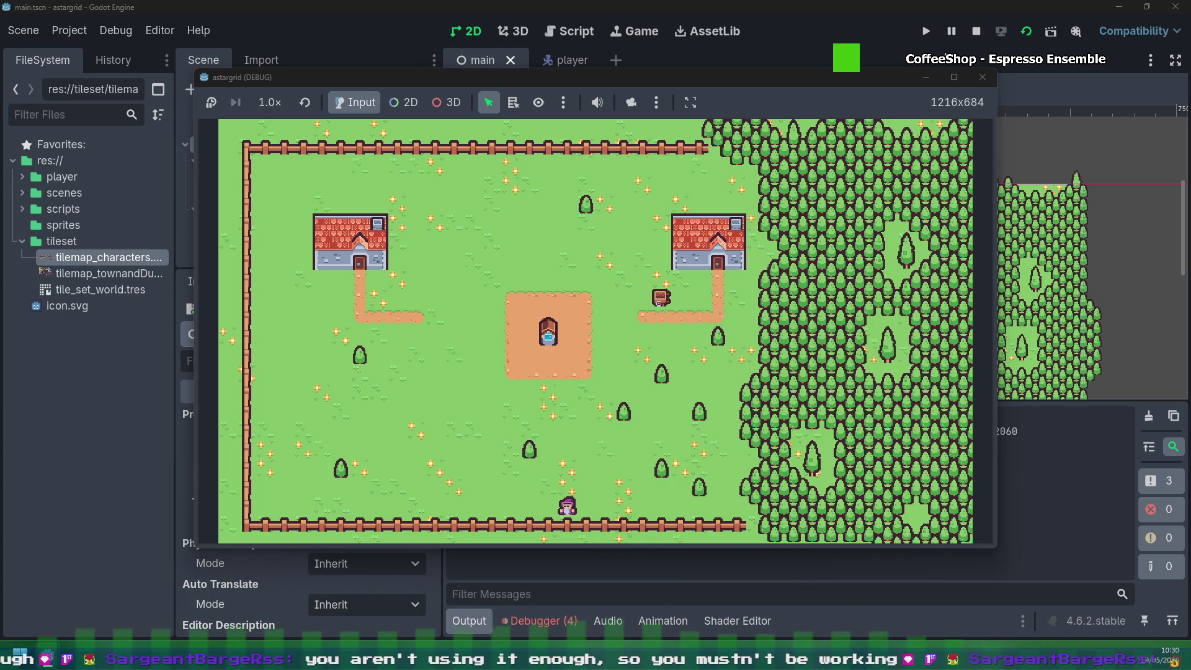
pyautogui.press('Left')
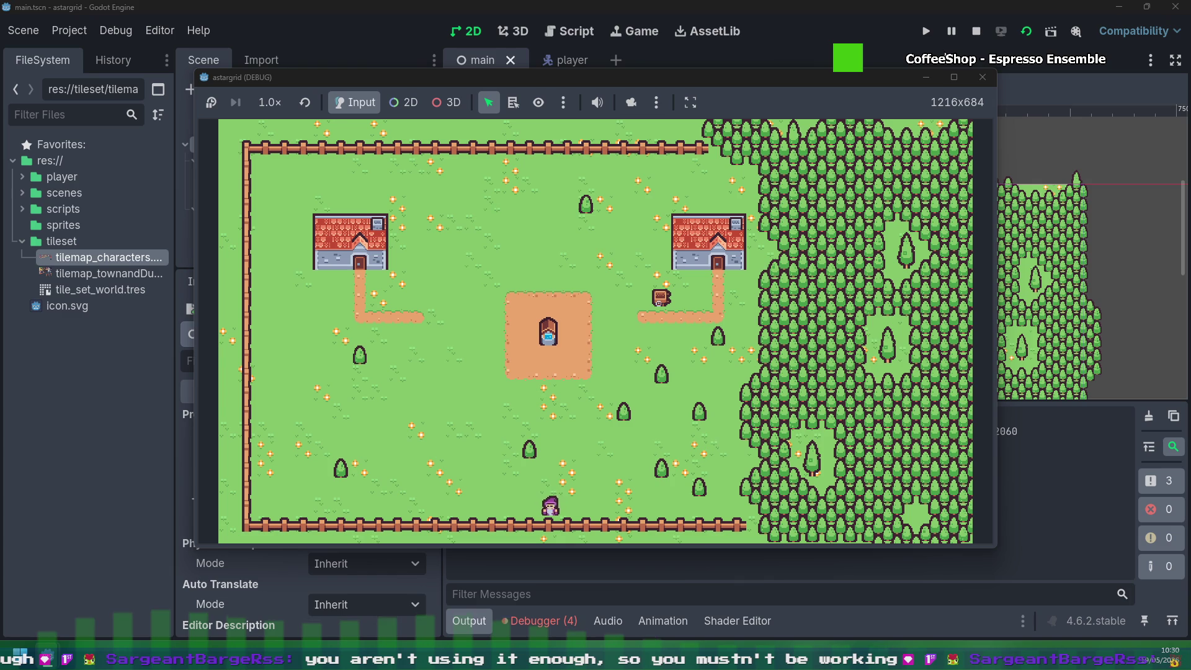
pyautogui.press('Left')
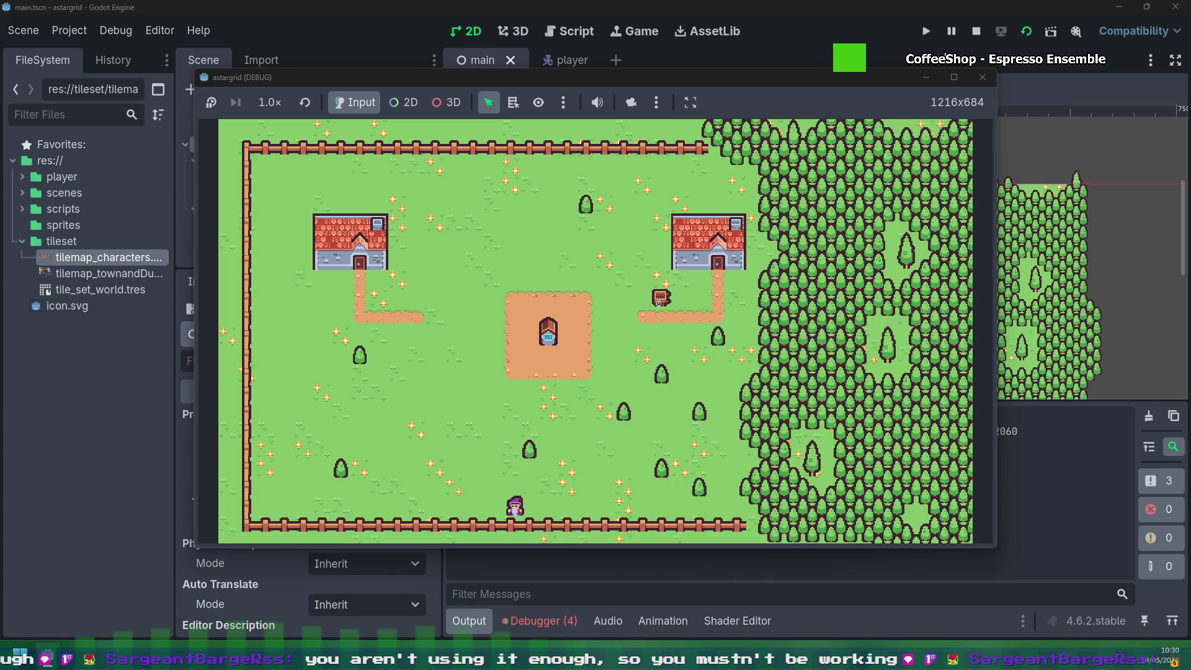
pyautogui.press('Up')
pyautogui.press('Left')
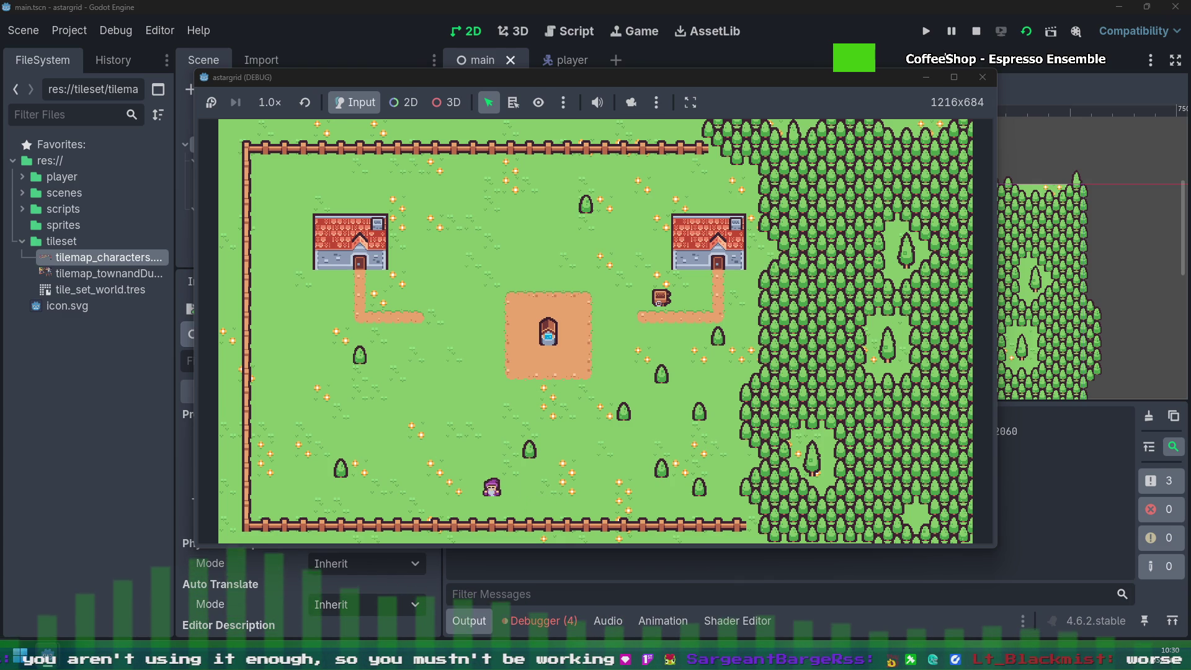
pyautogui.press('Left')
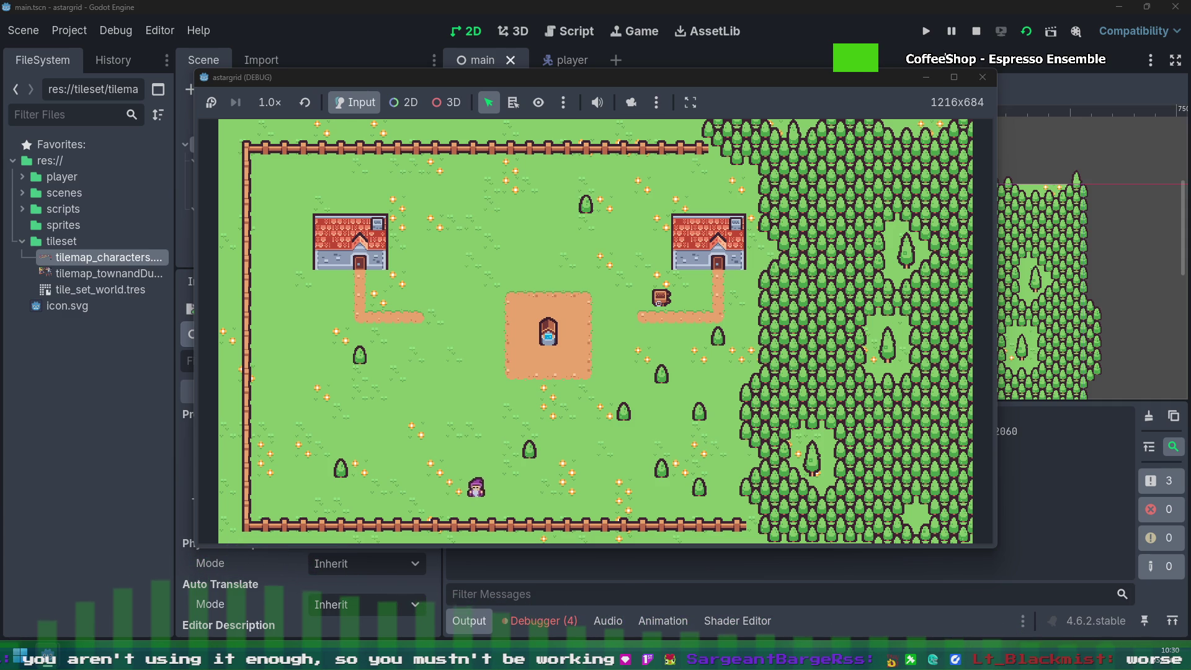
pyautogui.press('Up')
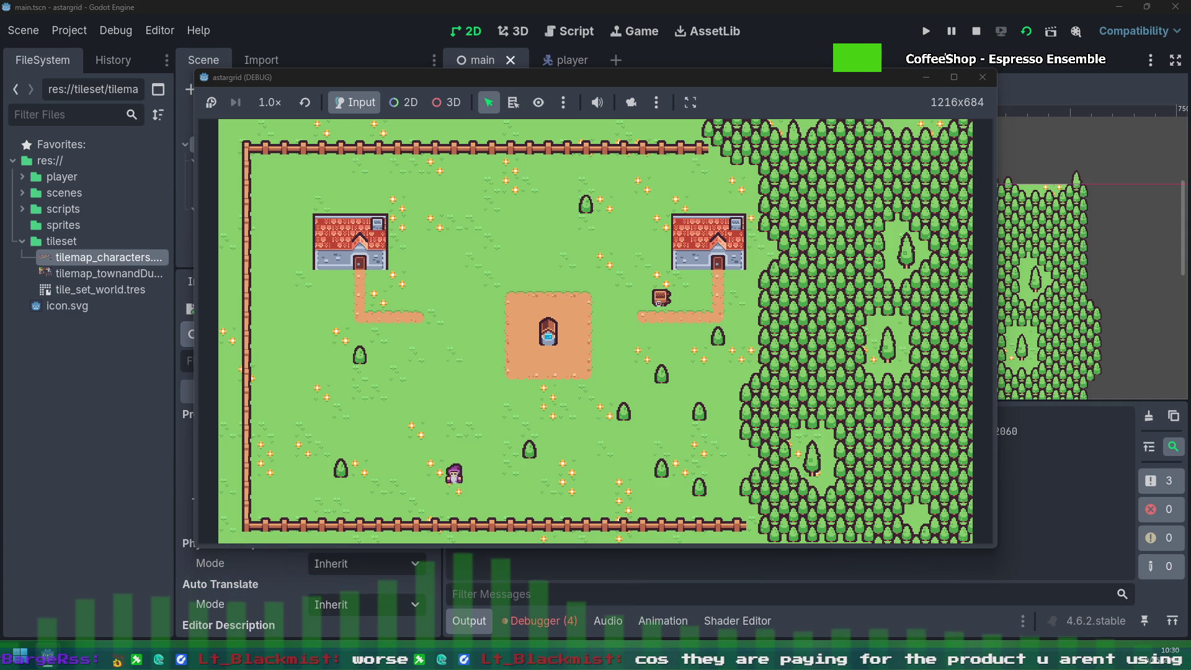
pyautogui.press('Left')
pyautogui.press('Up')
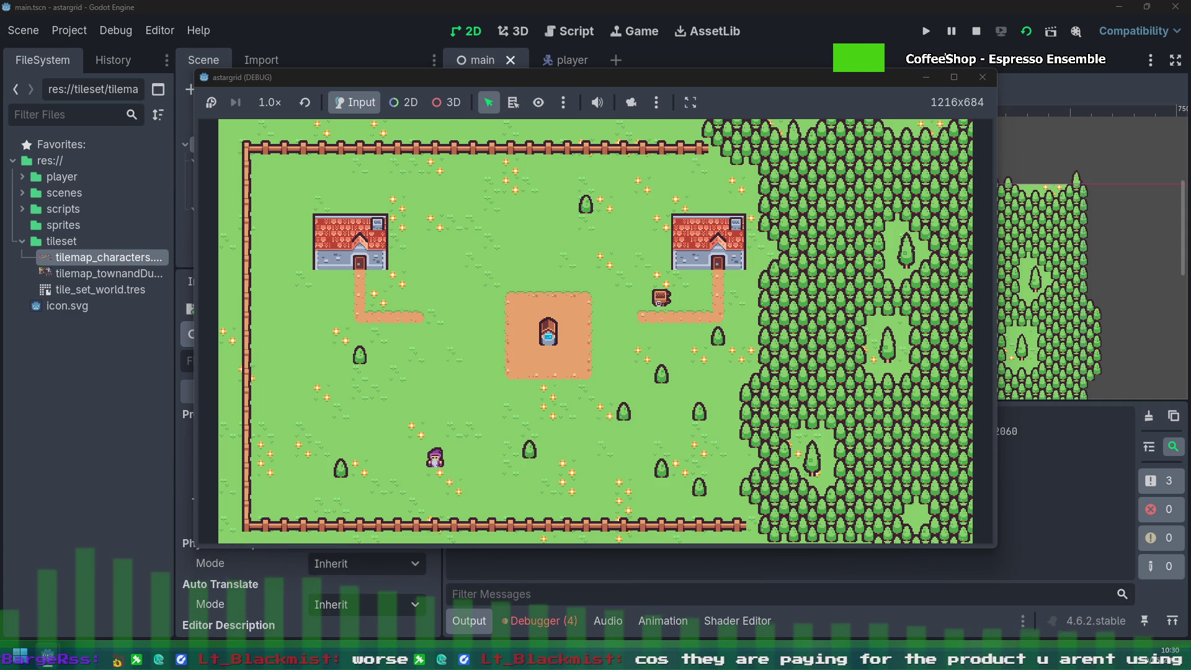
pyautogui.press('Left')
pyautogui.press('Up')
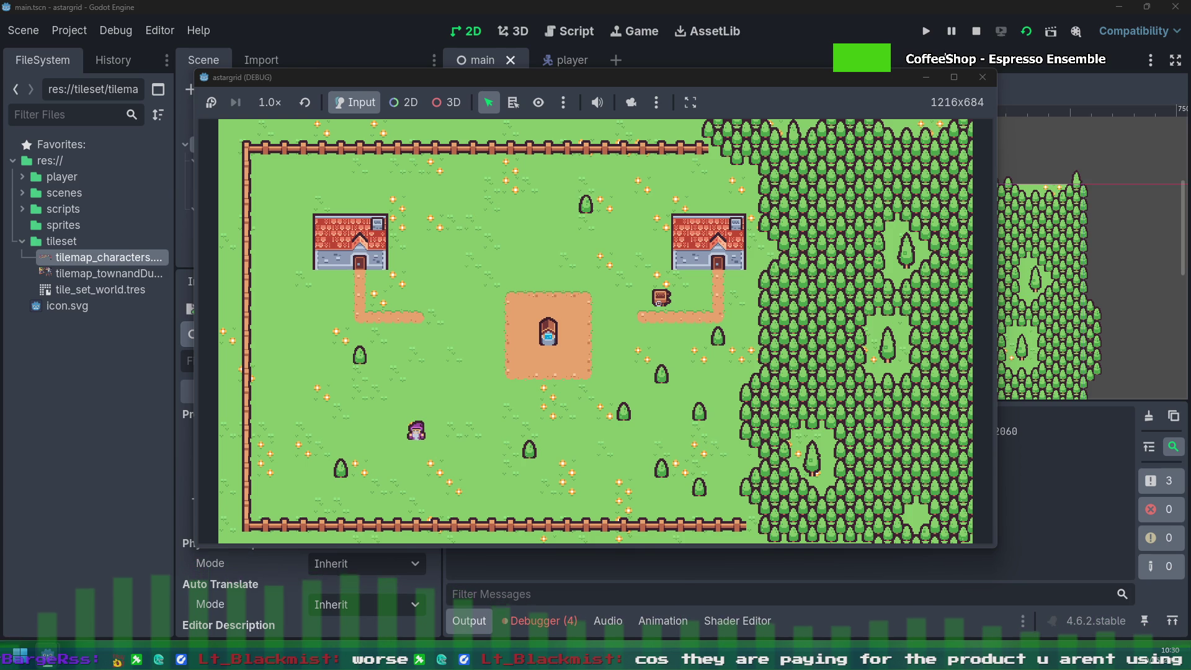
# Step: Walk the character back down to the bottom fence and left along it
pyautogui.press('Down')
pyautogui.press('Right')
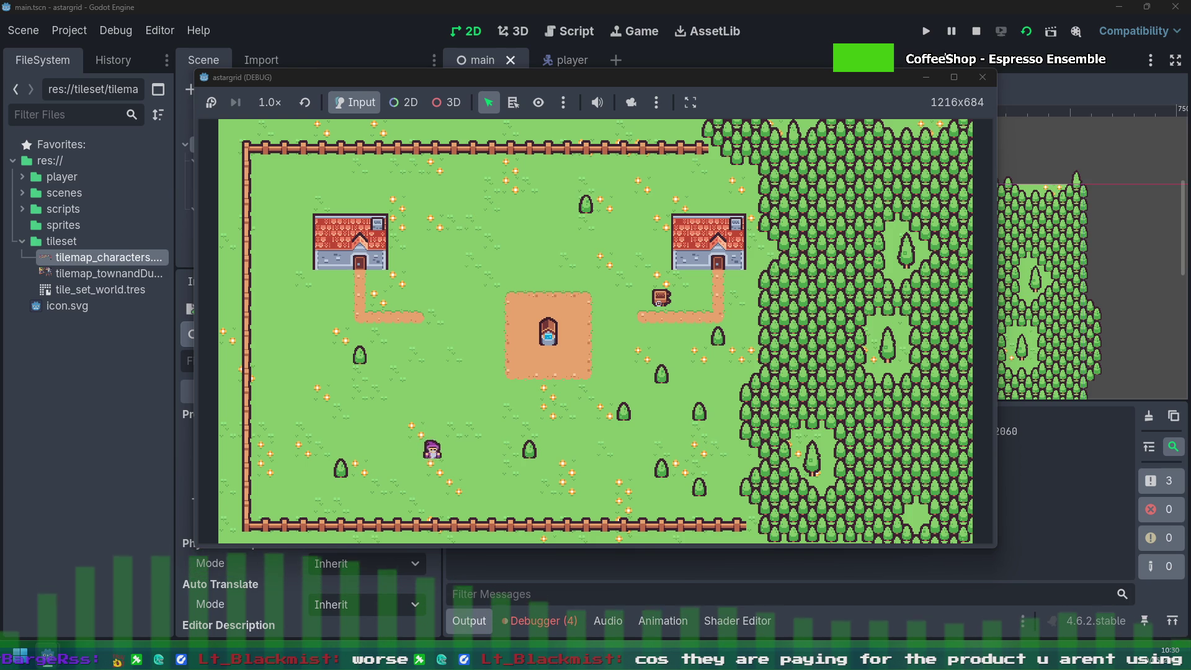
pyautogui.press('Down')
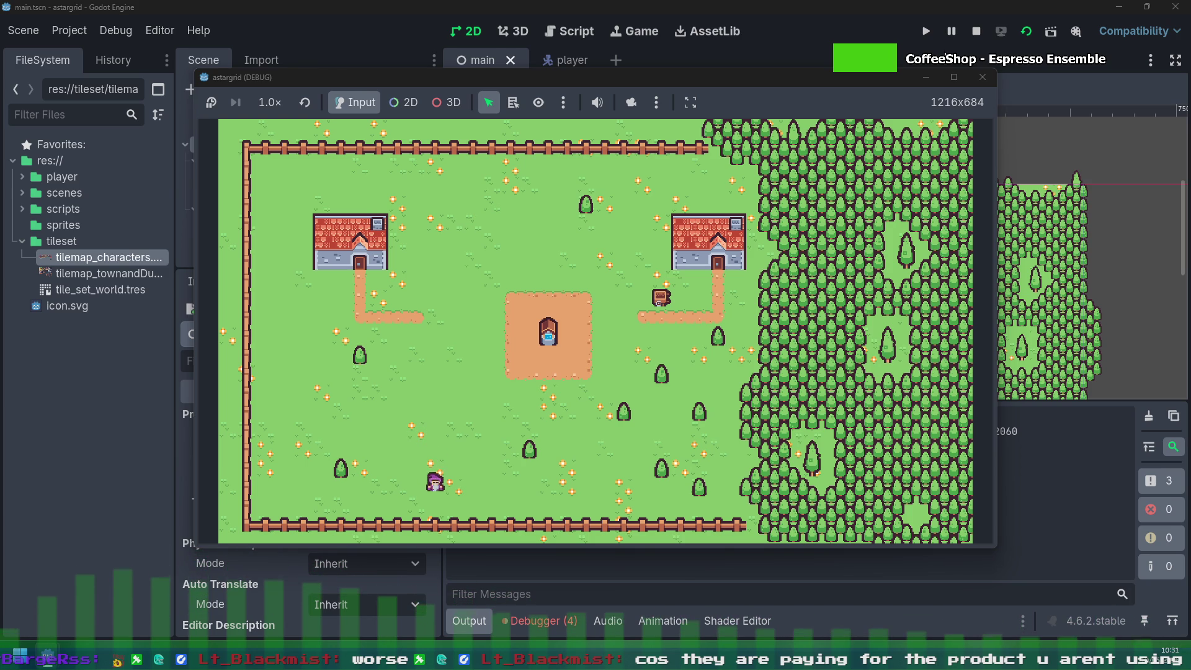
pyautogui.press('Right')
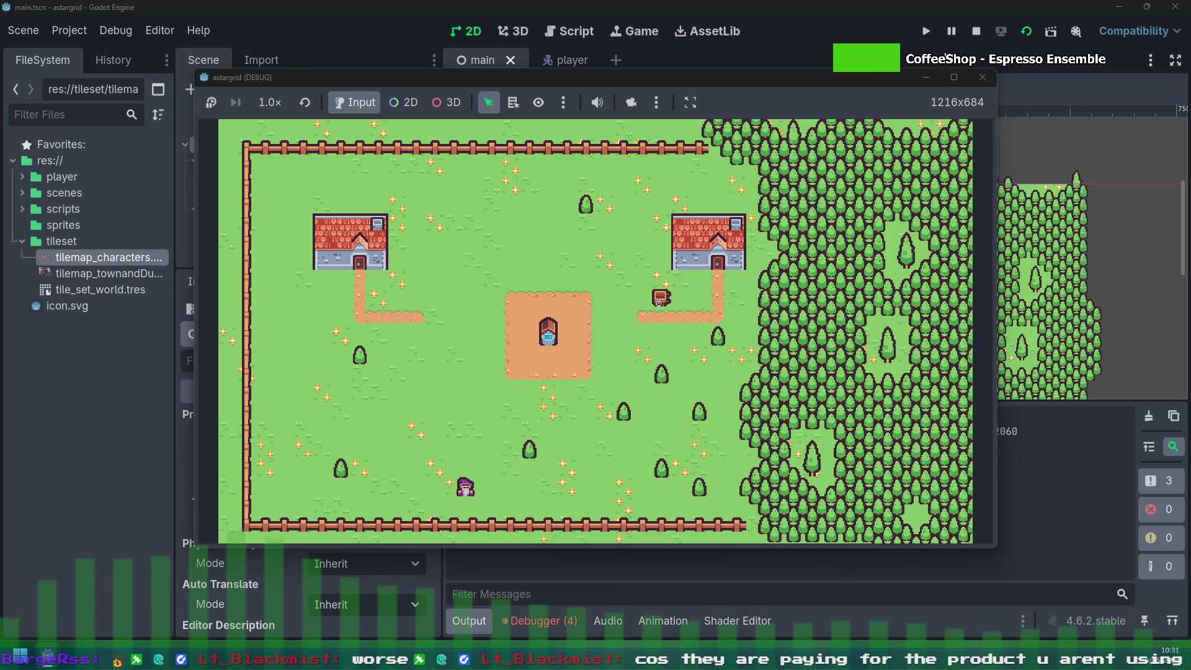
pyautogui.press('Down')
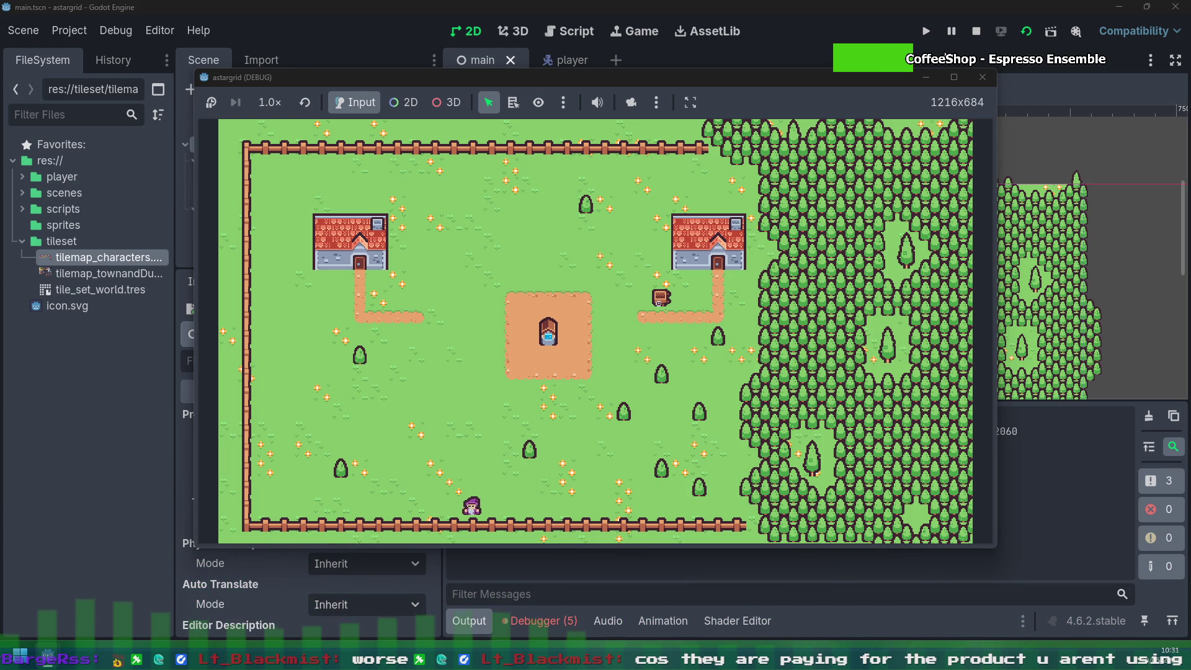
pyautogui.press('Left')
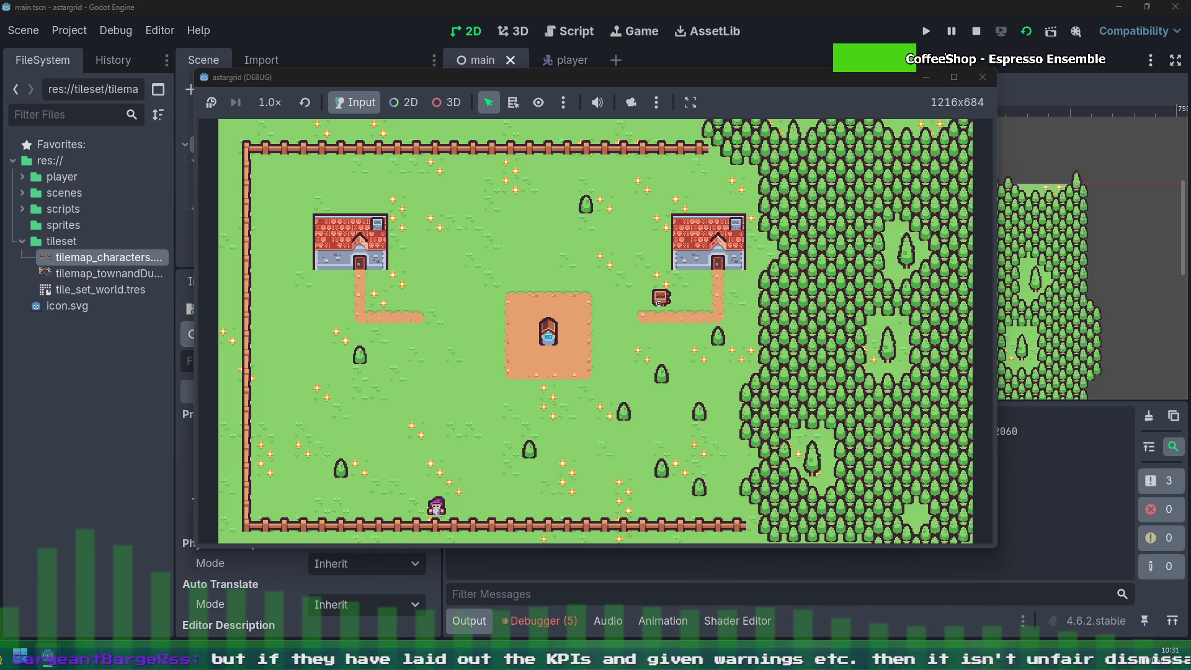
pyautogui.press('Left')
pyautogui.press('Left')
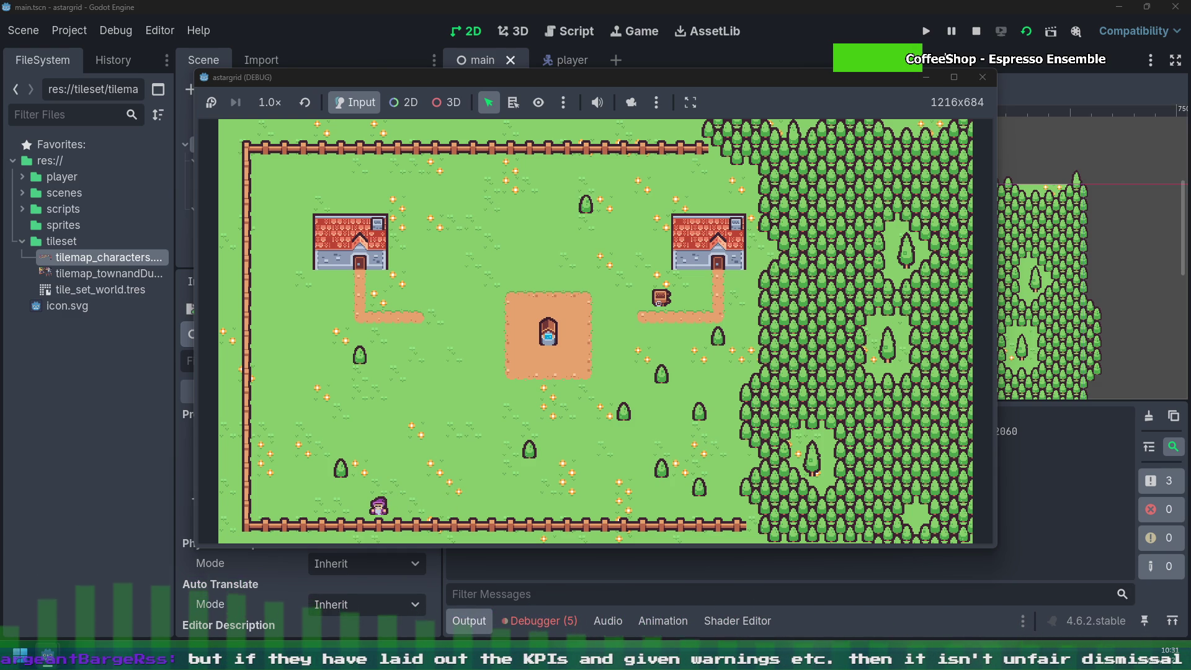
# Step: Walk the character diagonally up and to the right across the field
pyautogui.press('Right')
pyautogui.press('Up')
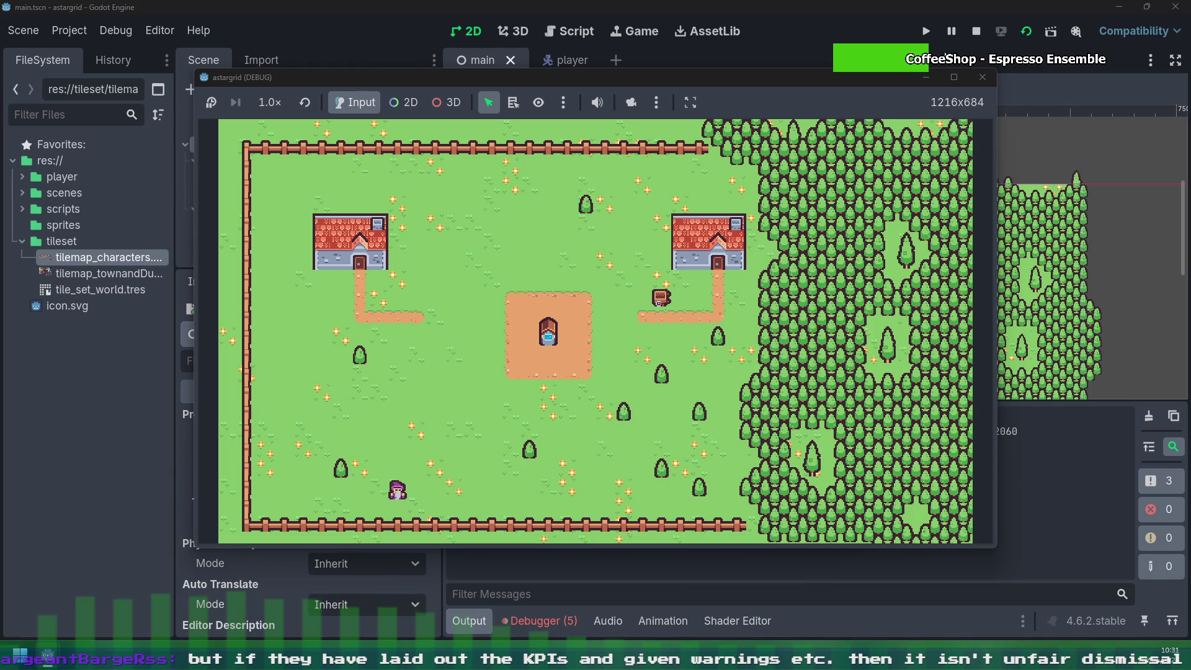
pyautogui.press('Right')
pyautogui.press('Up')
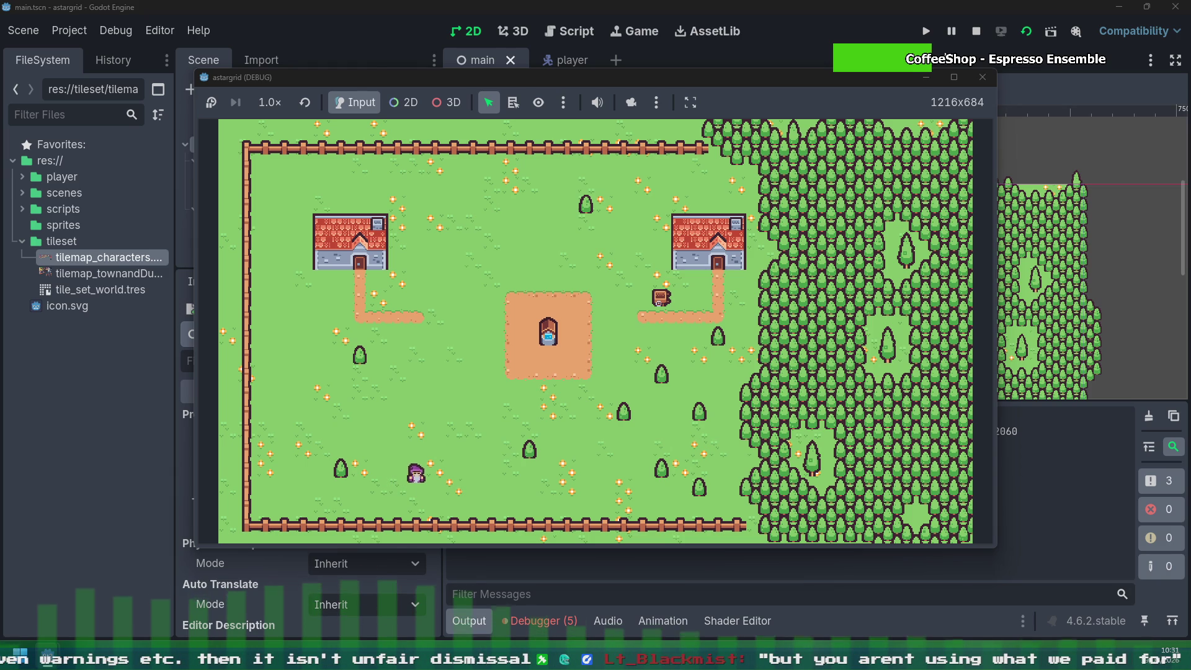
pyautogui.press('Right')
pyautogui.press('Up')
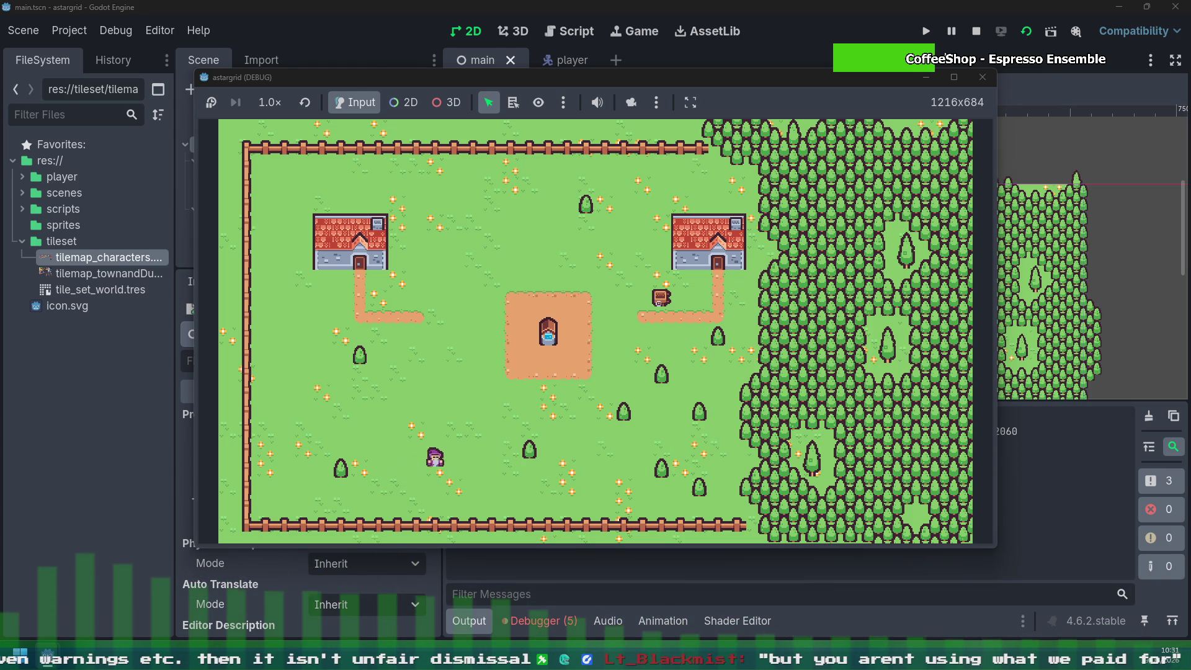
pyautogui.press('Right')
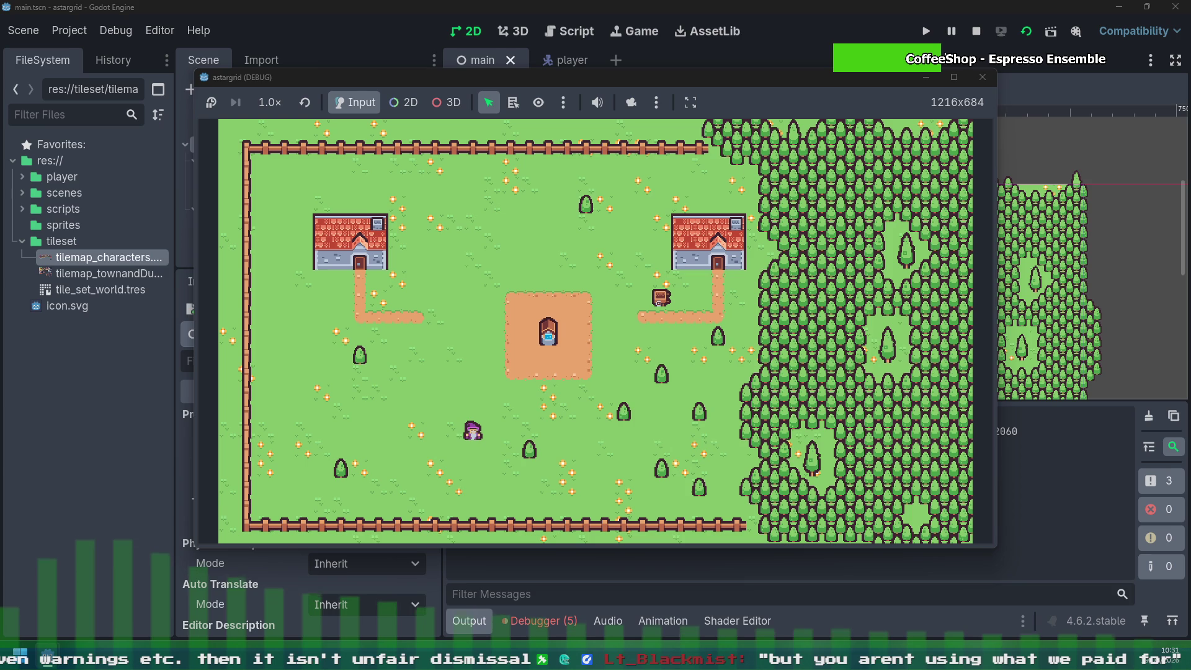
# Step: Walk the character up and left to just below the tree under the left house
pyautogui.press('Left')
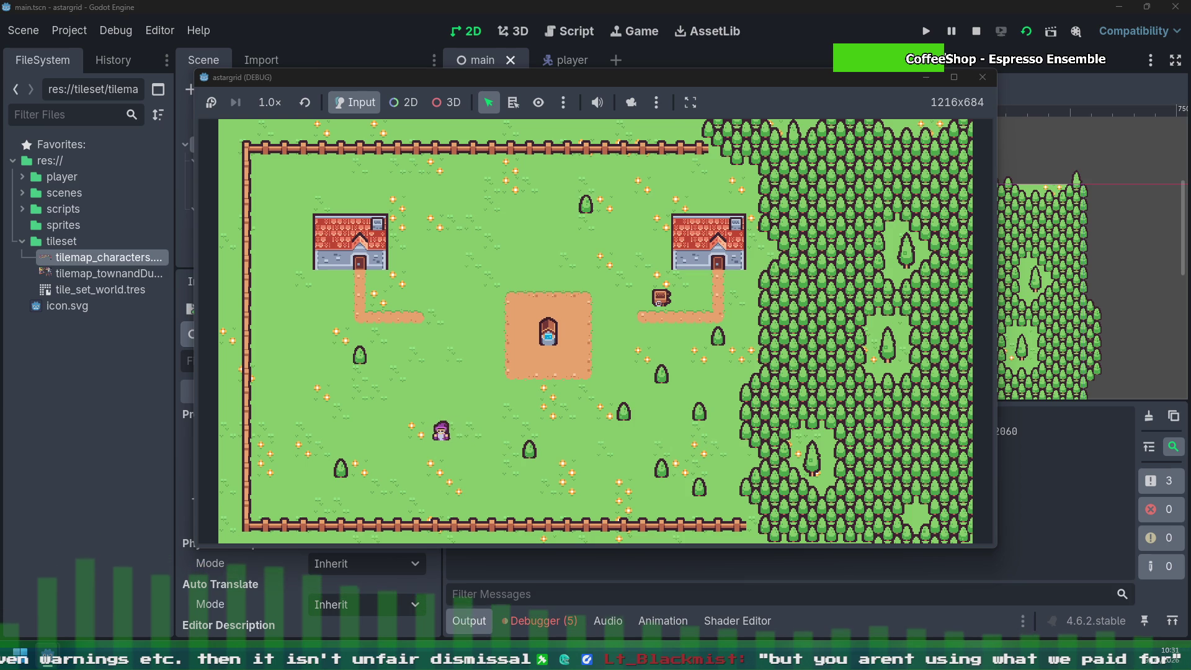
pyautogui.press('Up')
pyautogui.press('Left')
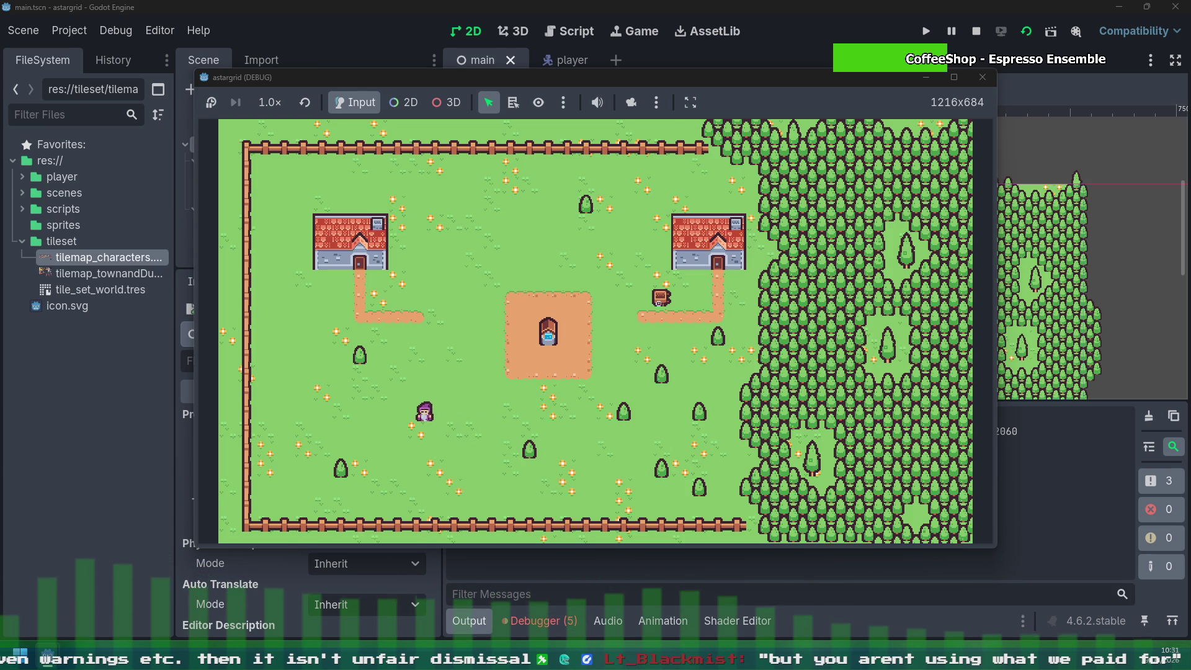
pyautogui.press('Up')
pyautogui.press('Left')
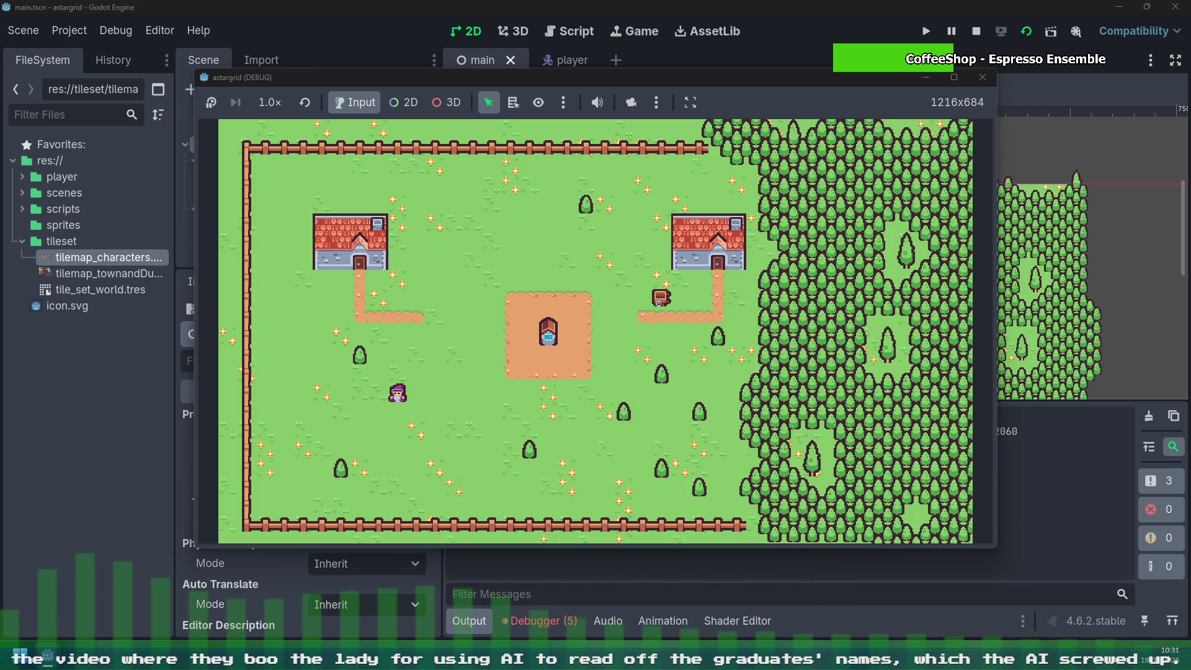
# Step: Walk the player up past the small tree, then left to the left fence near the top
pyautogui.press('Up')
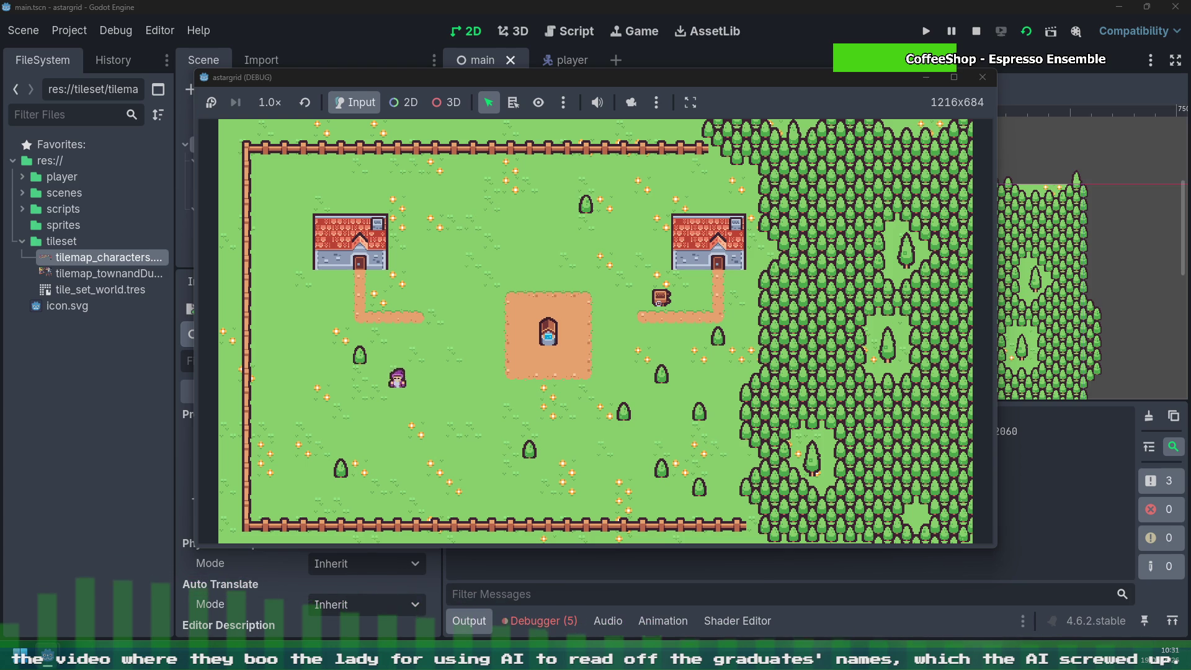
pyautogui.press('Left')
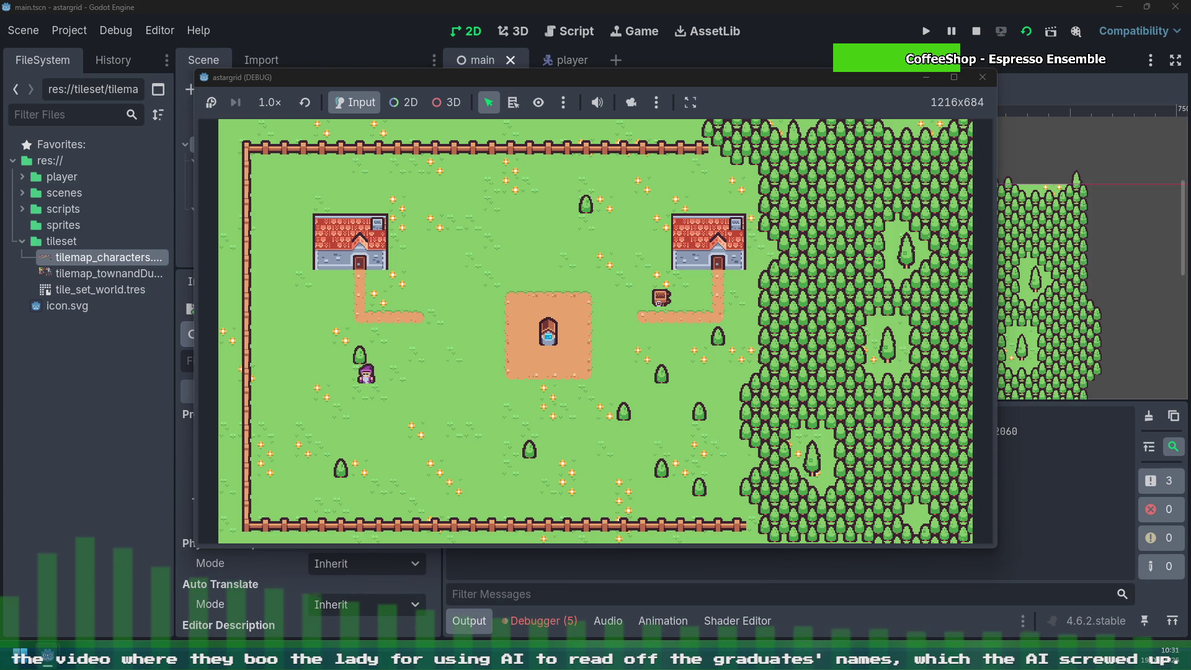
pyautogui.press('Left')
pyautogui.press('Up')
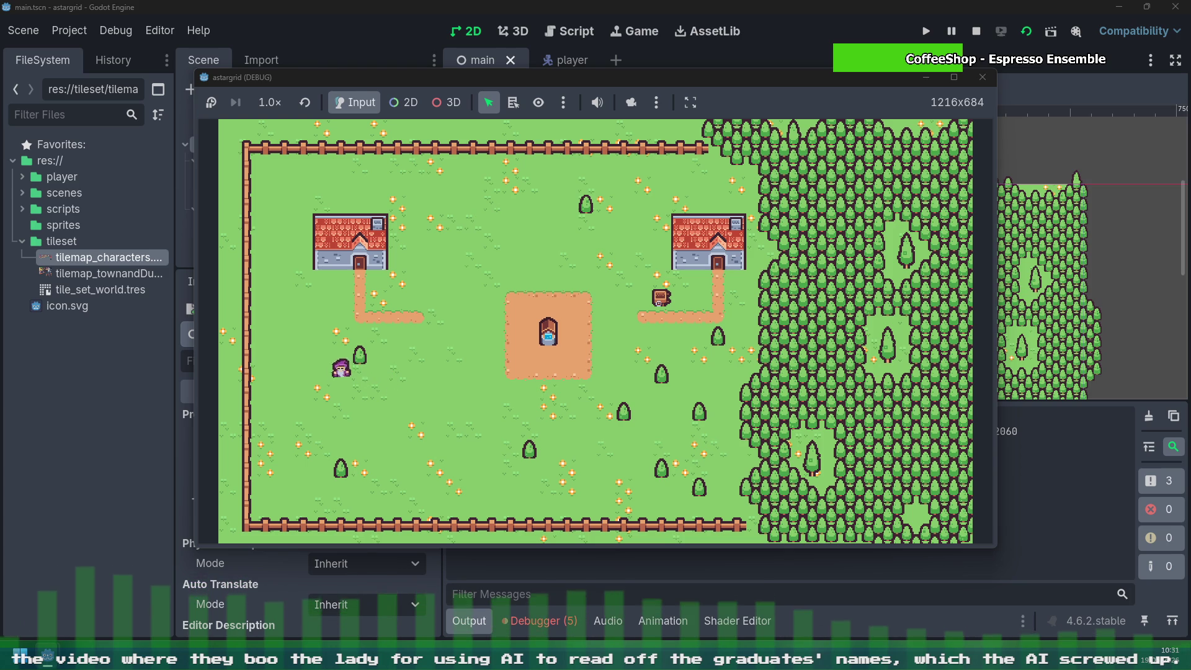
pyautogui.press('Up')
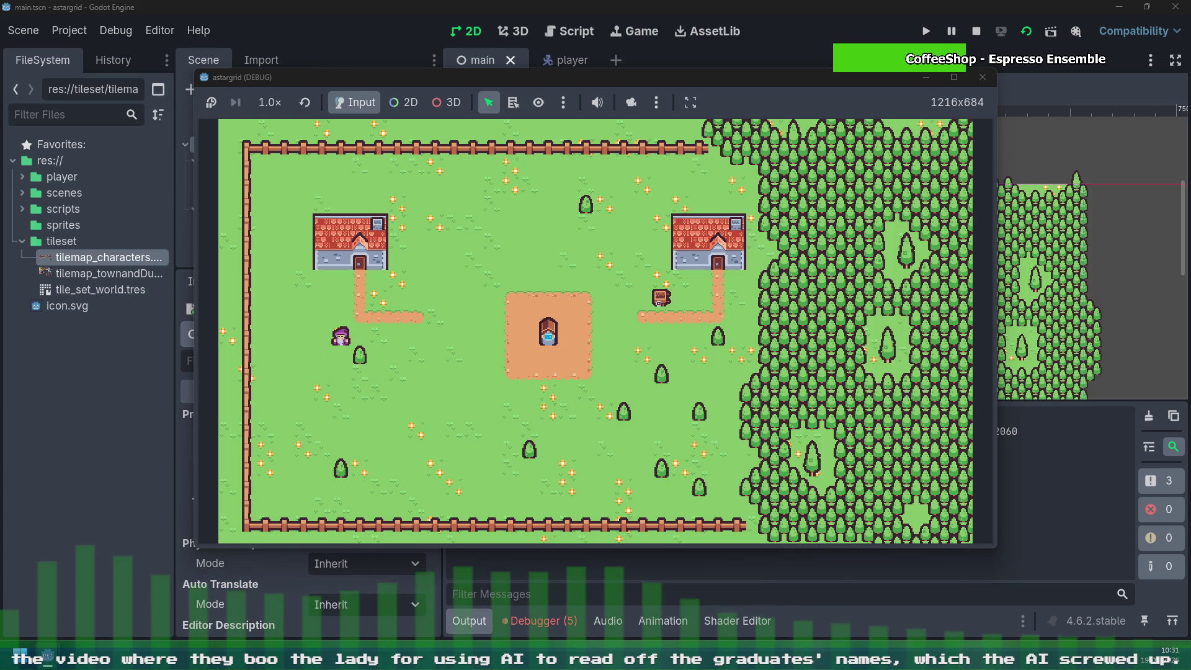
pyautogui.press('Up')
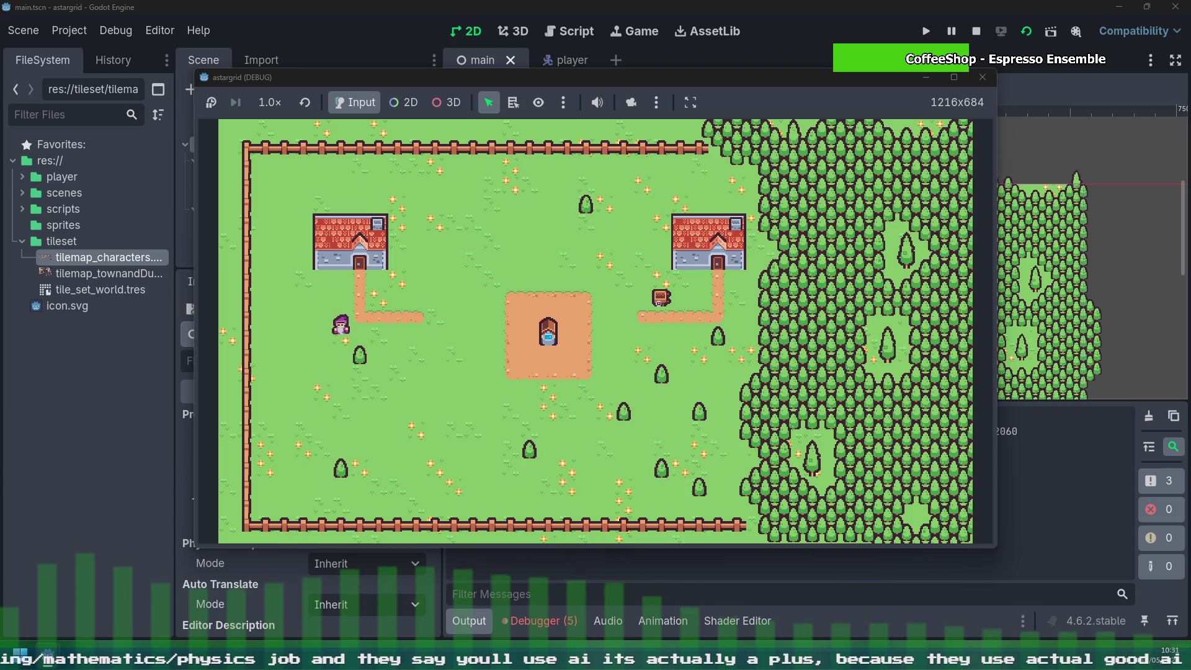
pyautogui.press('Up')
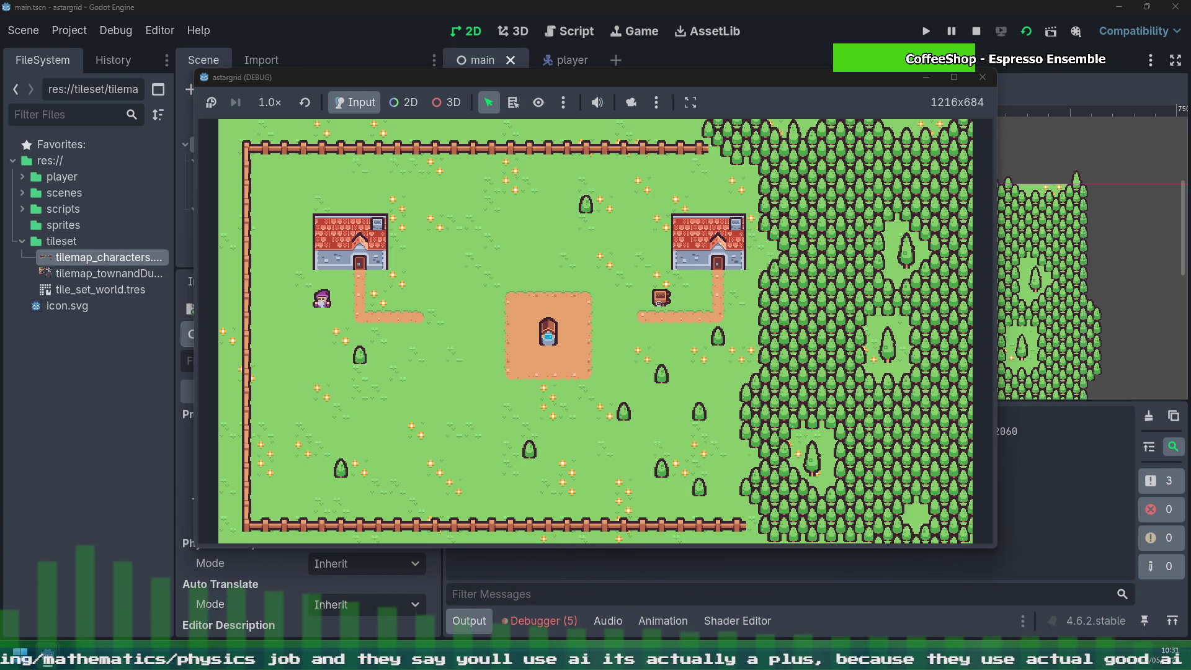
pyautogui.press('Left')
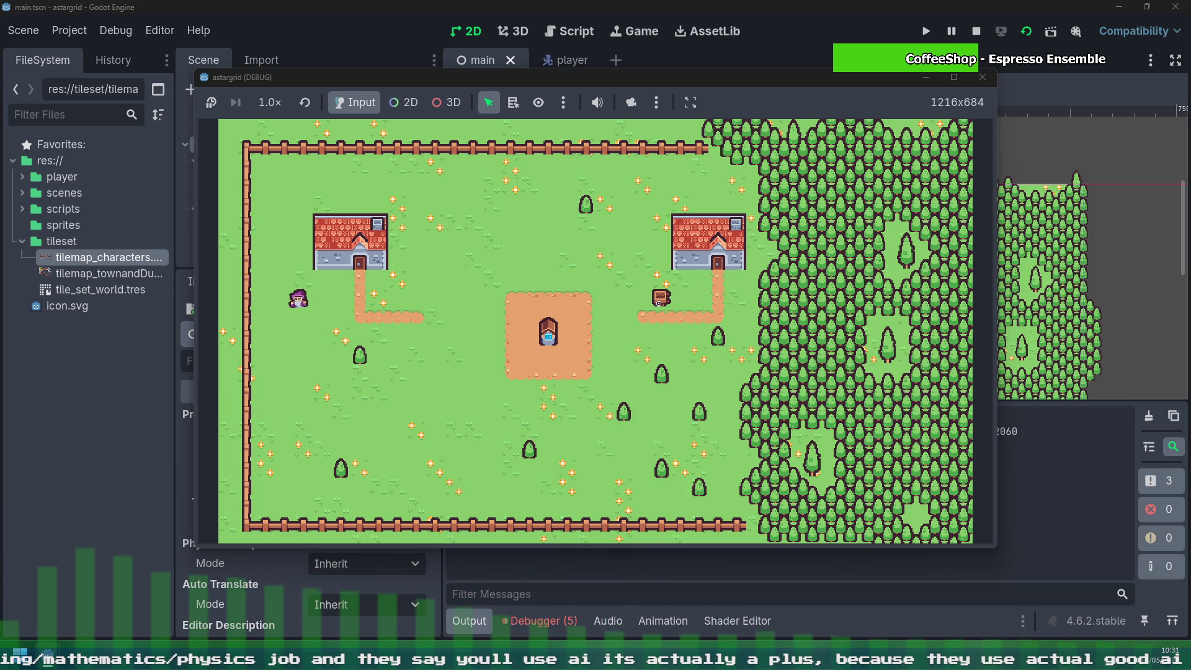
pyautogui.press('Up')
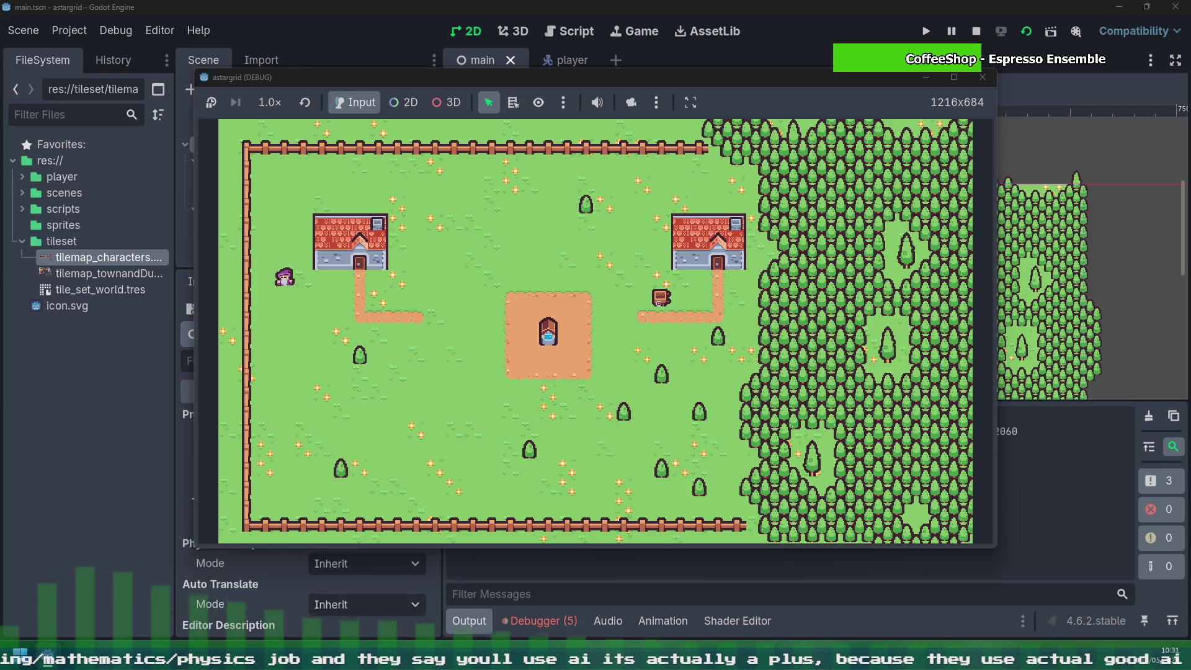
pyautogui.press('Left')
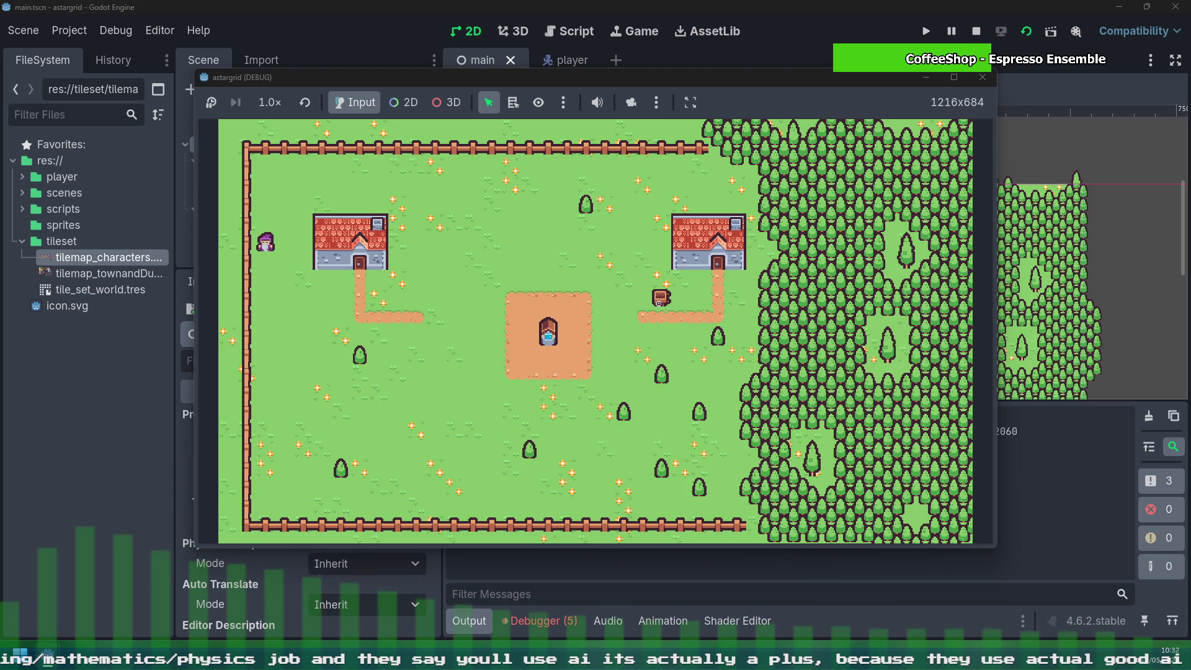
pyautogui.press('Up')
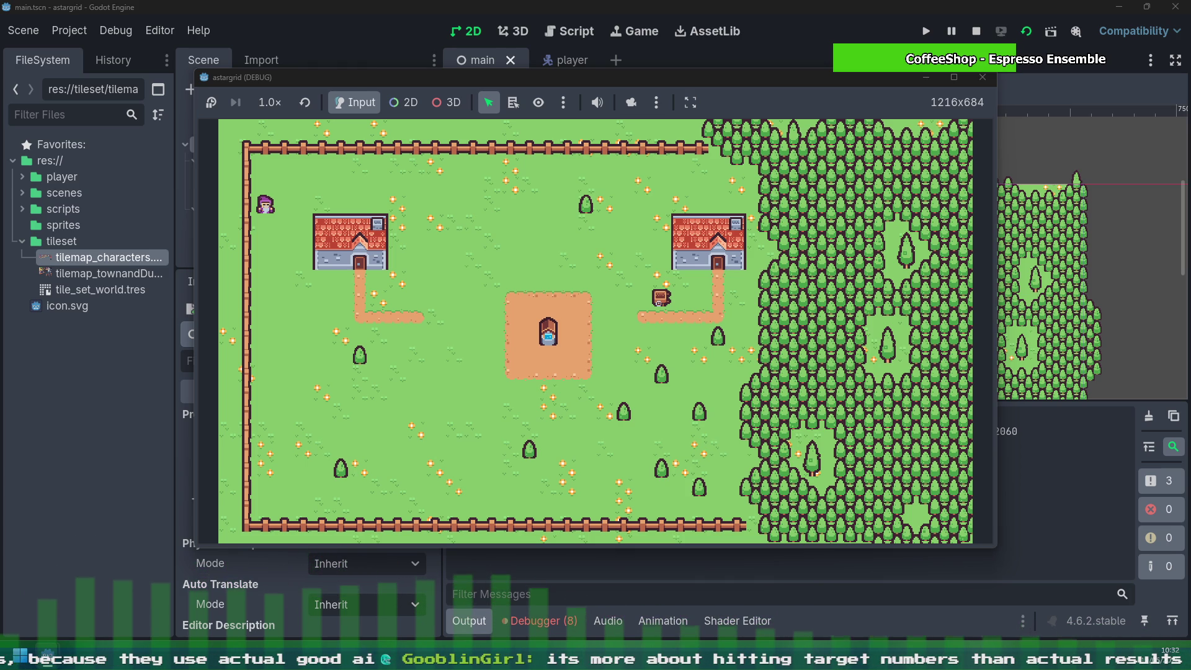
# Step: Walk the player right above the left house, back left, then into the top-left fence corner
pyautogui.press('Right')
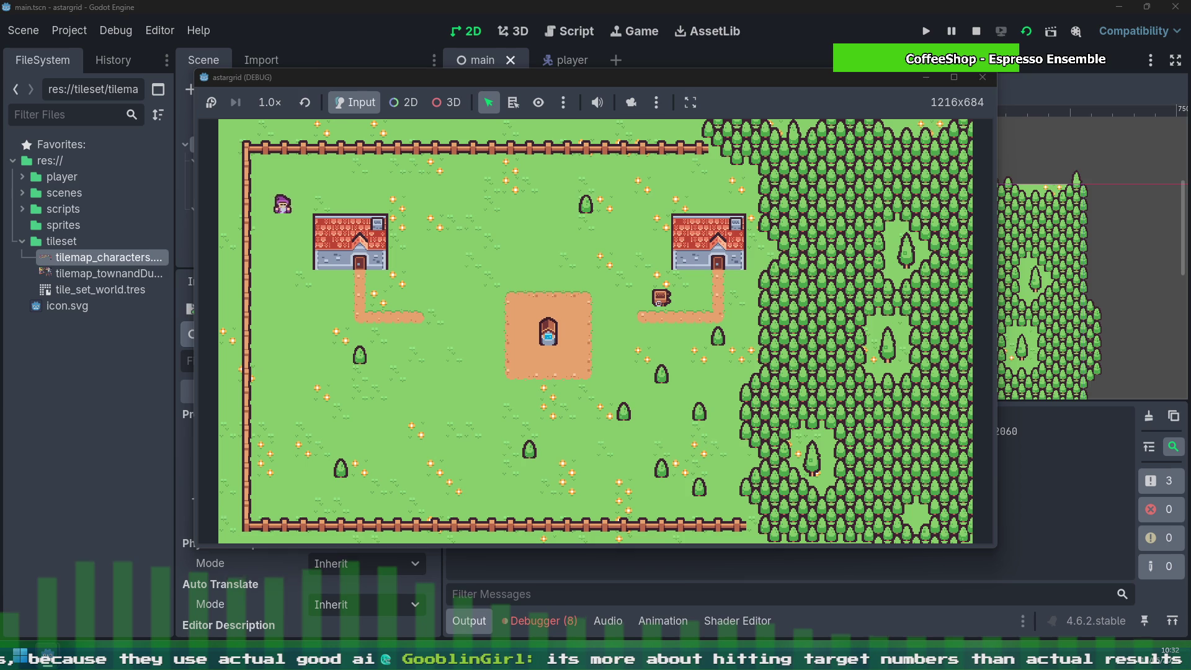
pyautogui.press('Right')
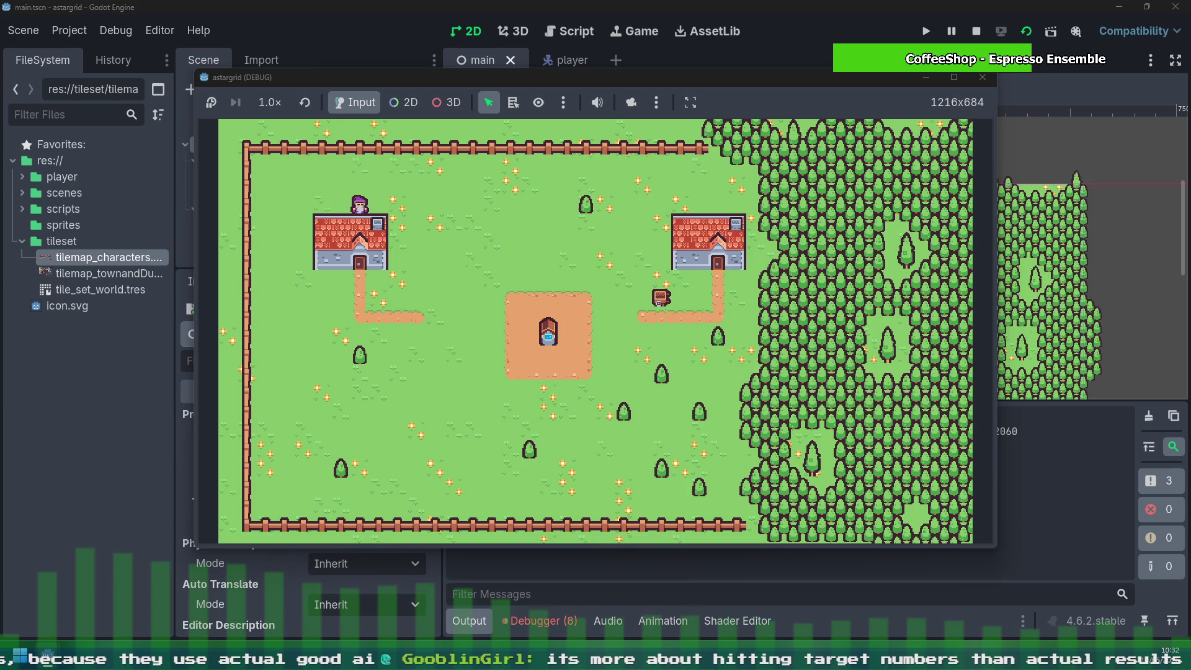
pyautogui.press('Left')
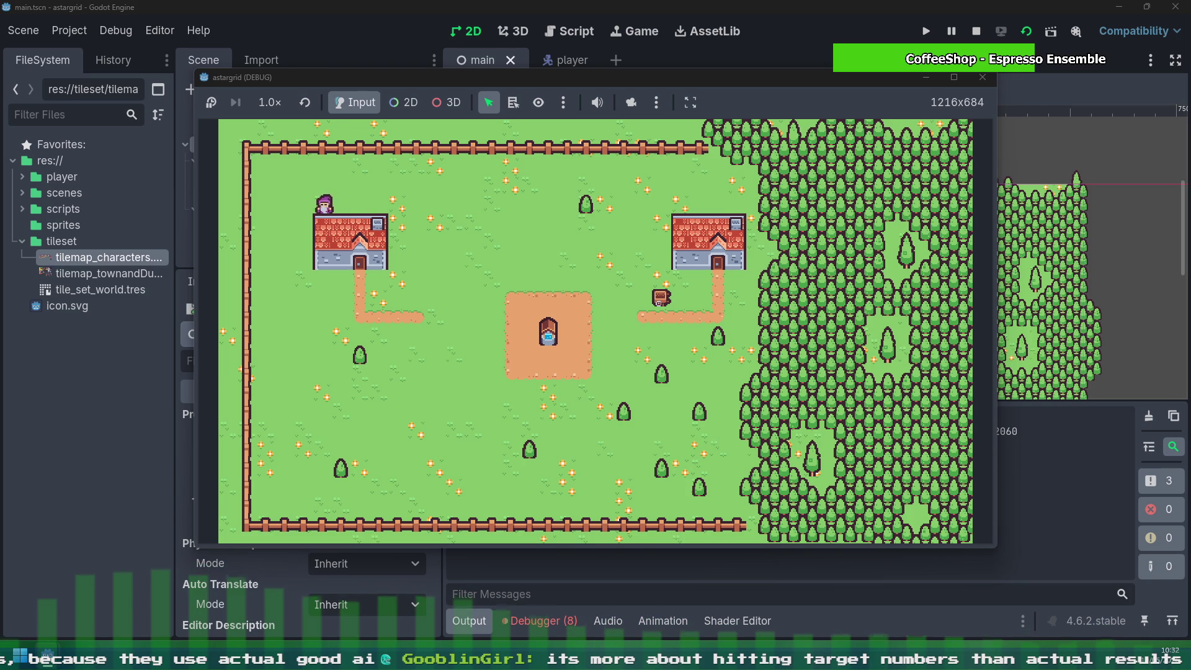
pyautogui.press('Down')
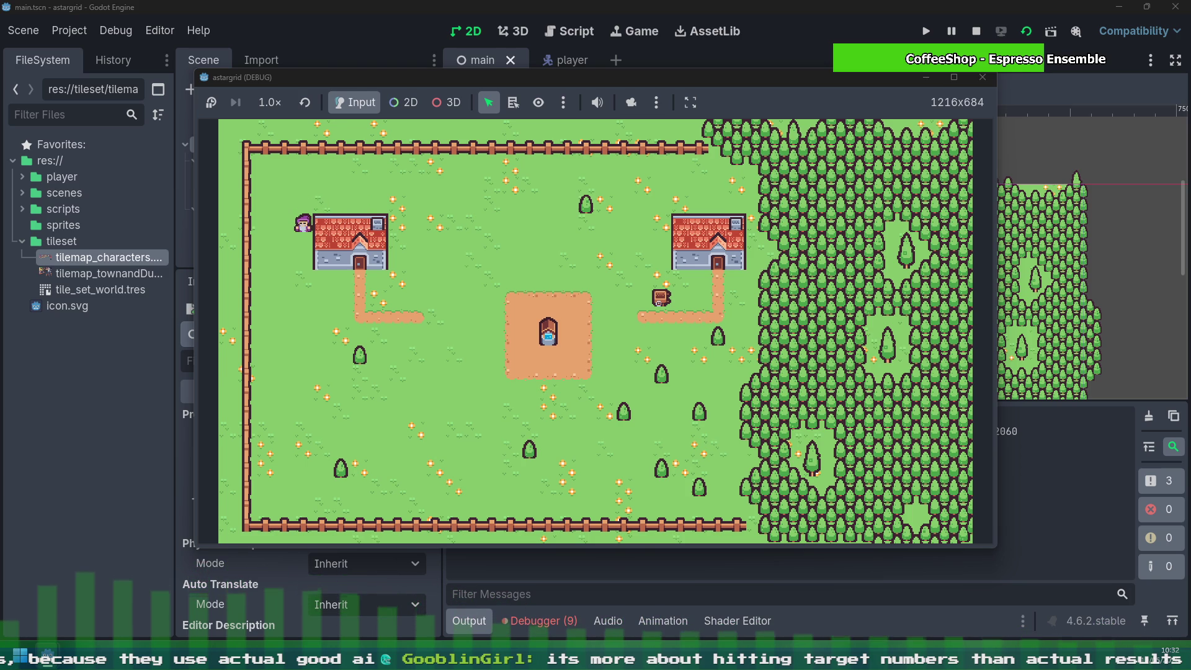
pyautogui.press('Up')
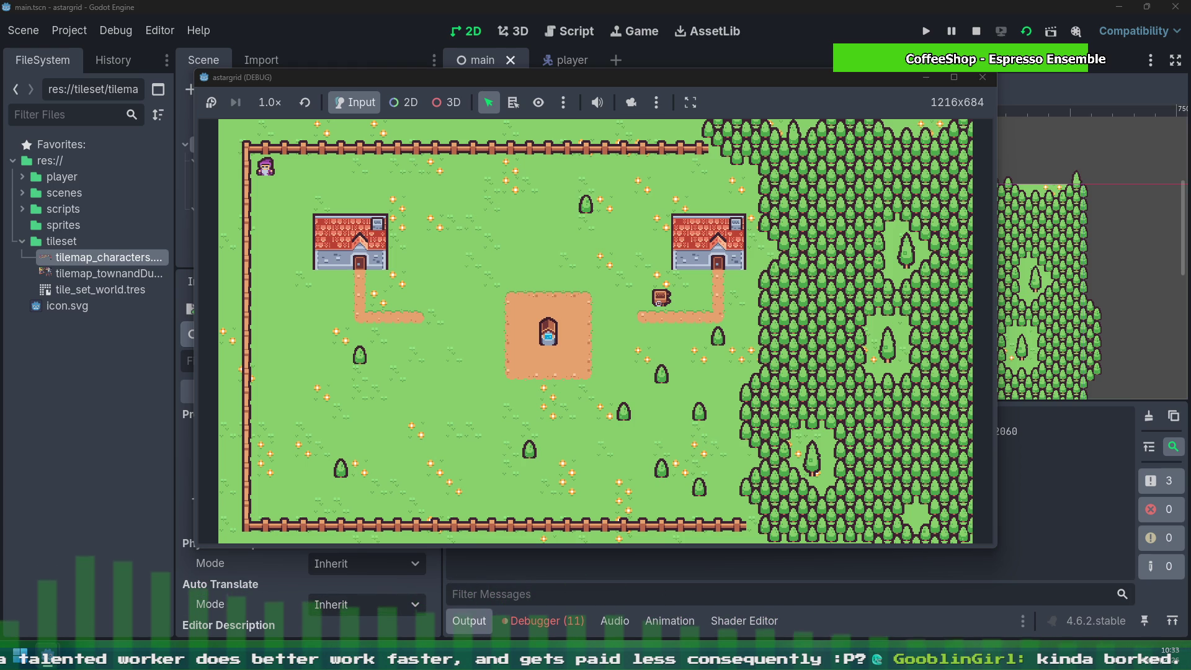
# Step: Walk the player down the village's left side from the top-left corner, drifting right
pyautogui.press('Down')
pyautogui.press('Down')
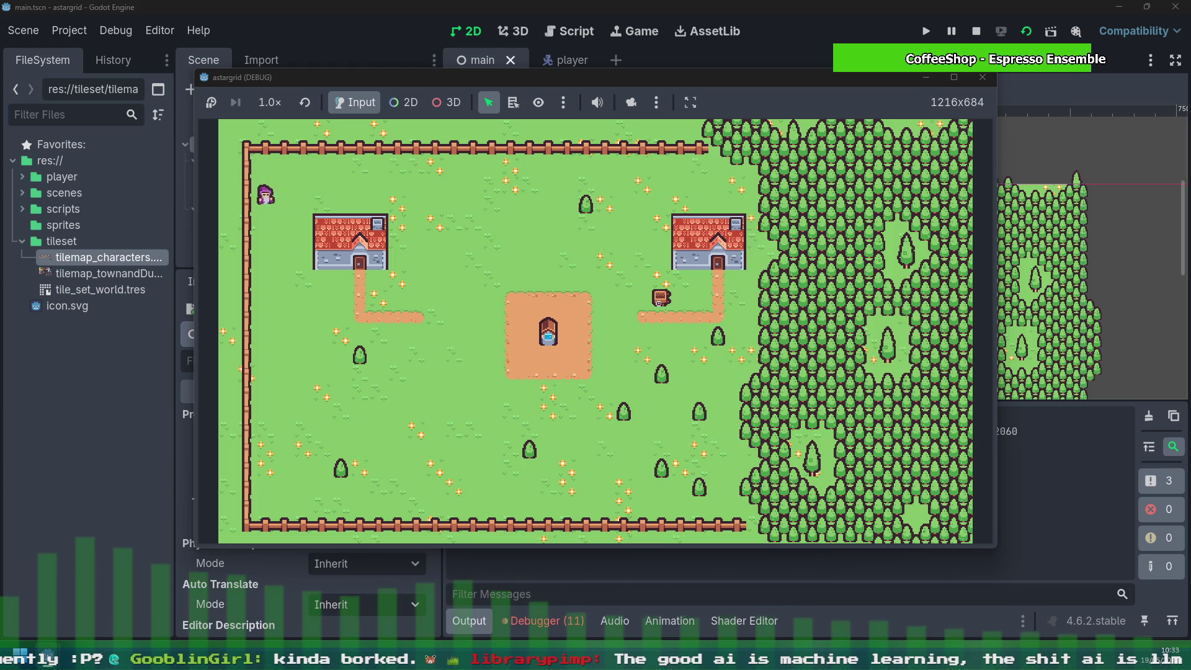
pyautogui.press('Down')
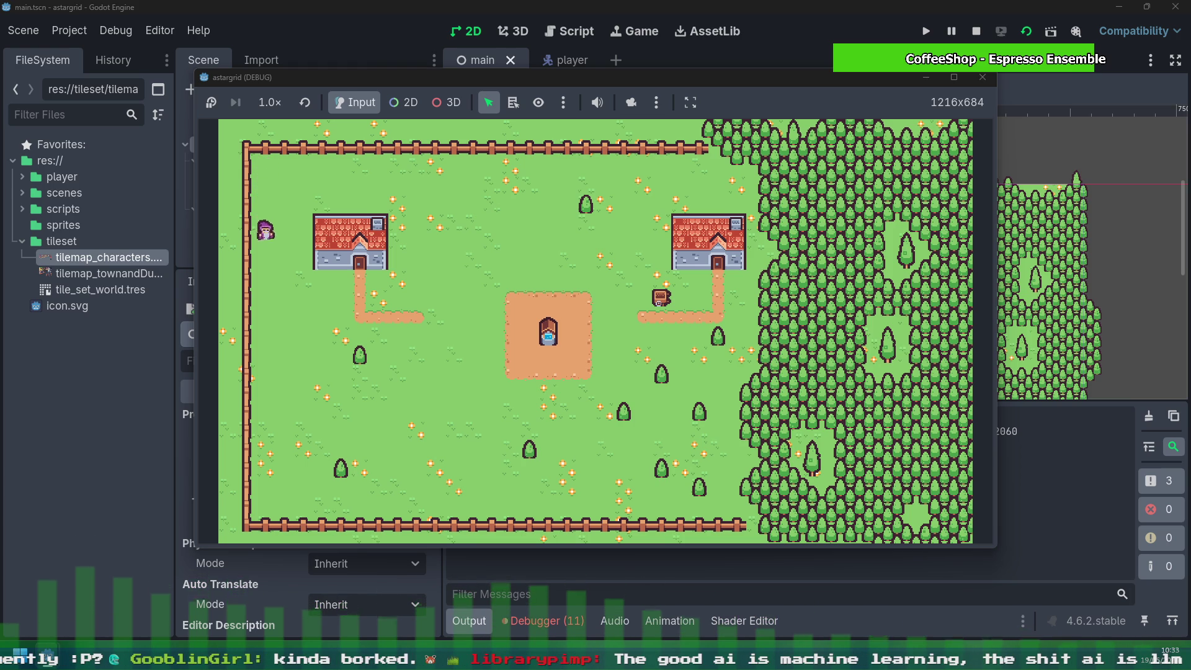
pyautogui.press('Right')
pyautogui.press('Down')
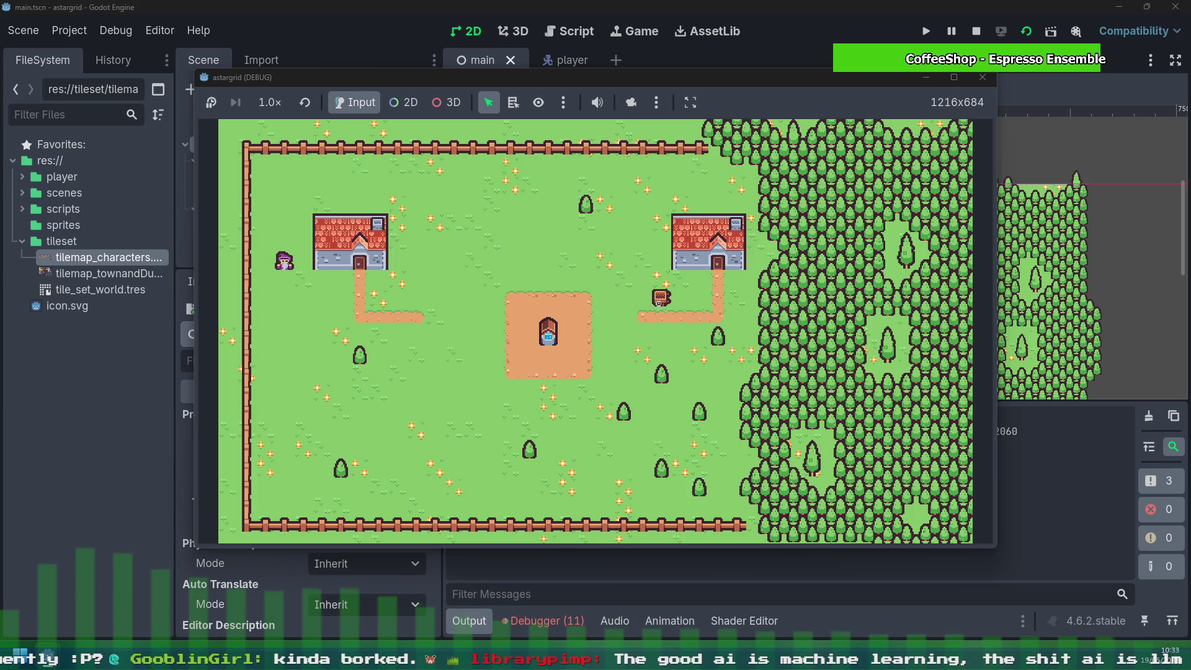
pyautogui.press('Down')
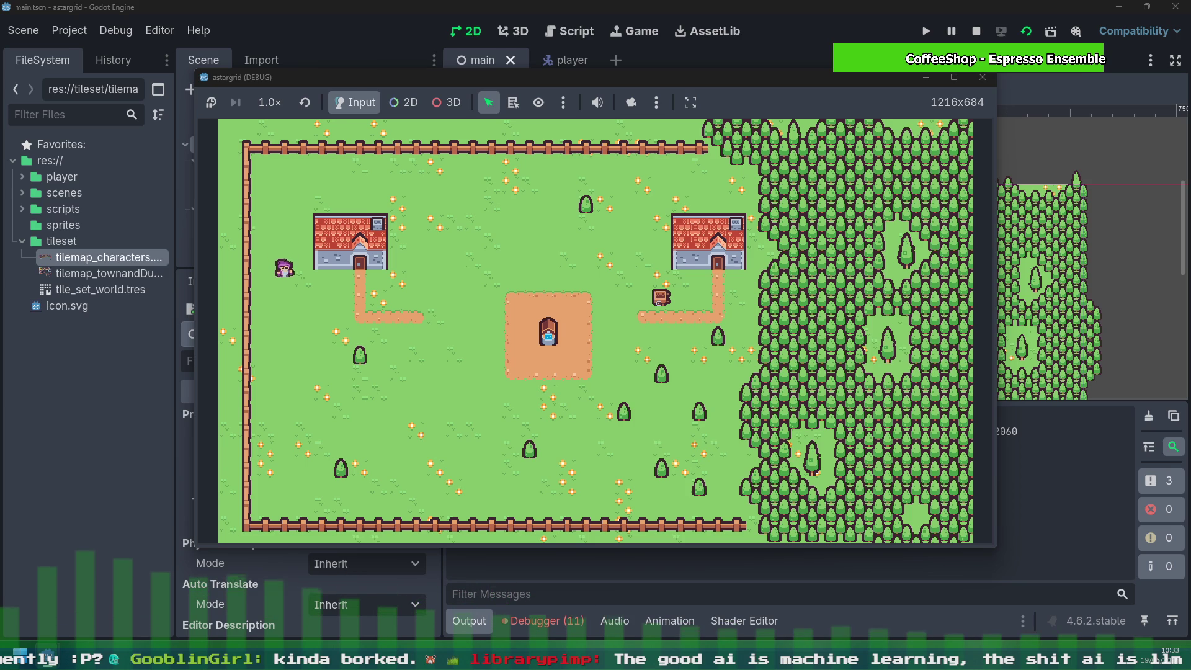
pyautogui.press('Down')
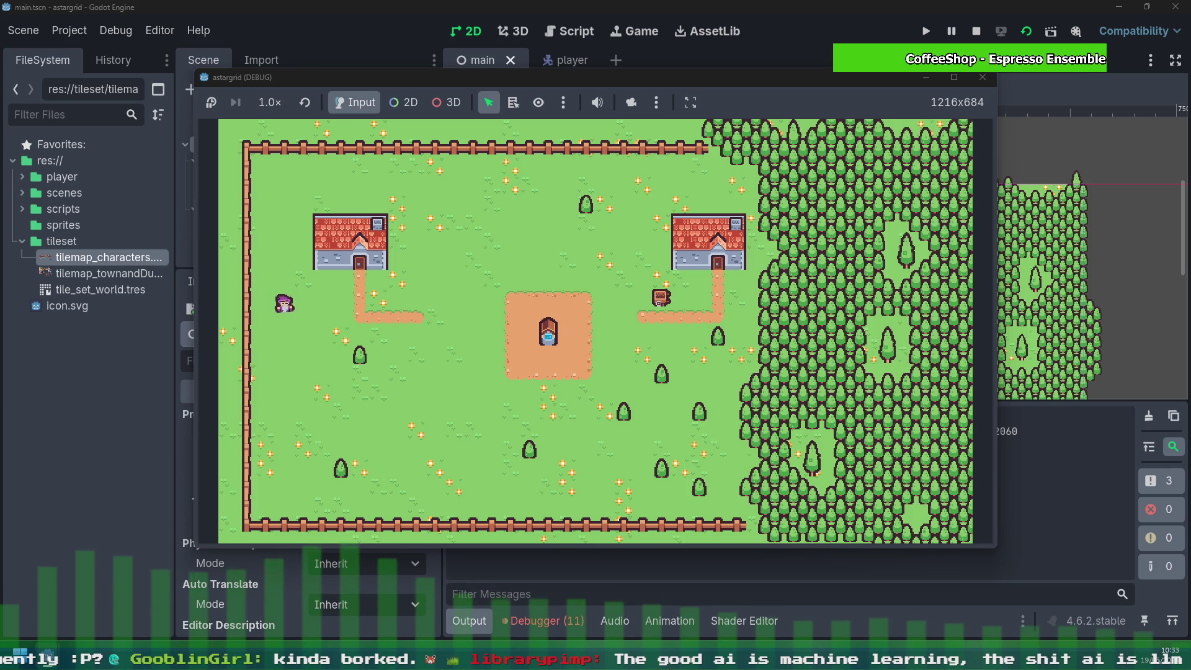
pyautogui.press('Right')
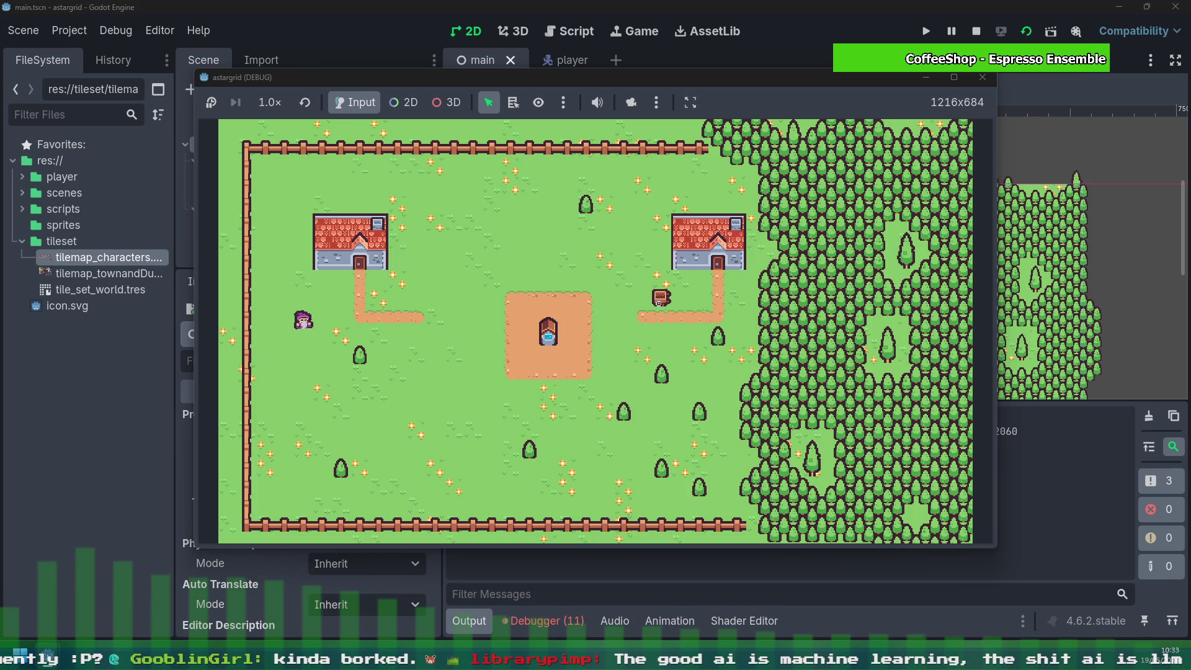
pyautogui.press('Down')
pyautogui.press('Right')
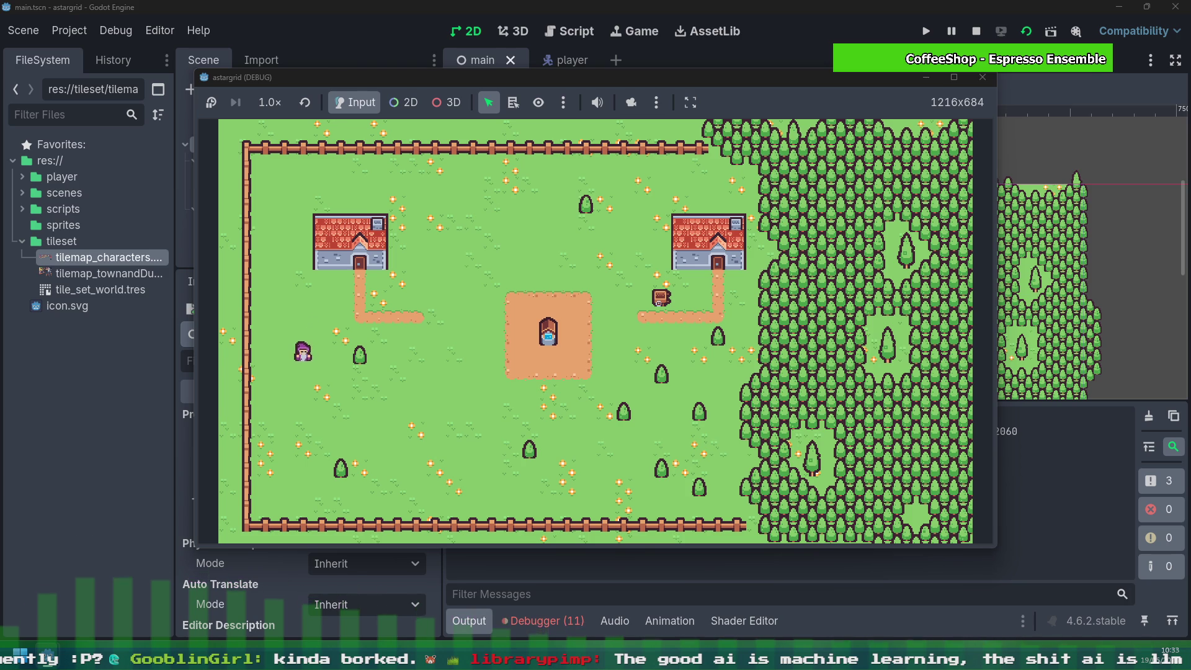
pyautogui.press('Down')
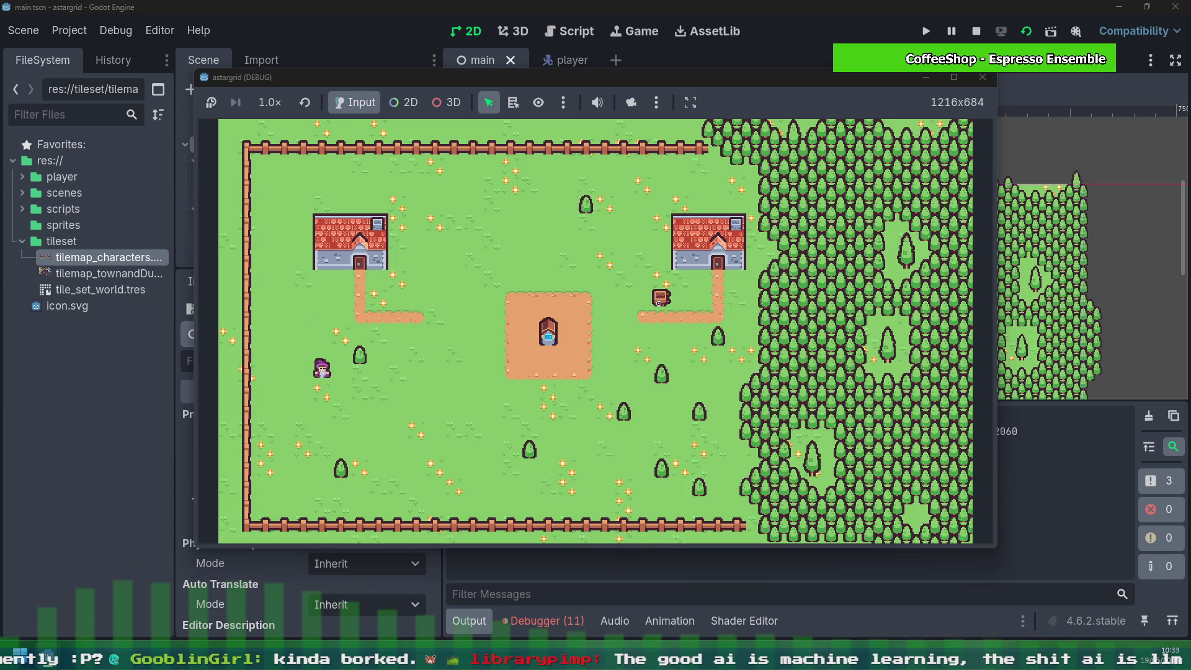
# Step: Walk the player right across the lower grass, then up toward the dirt path
pyautogui.press('Right')
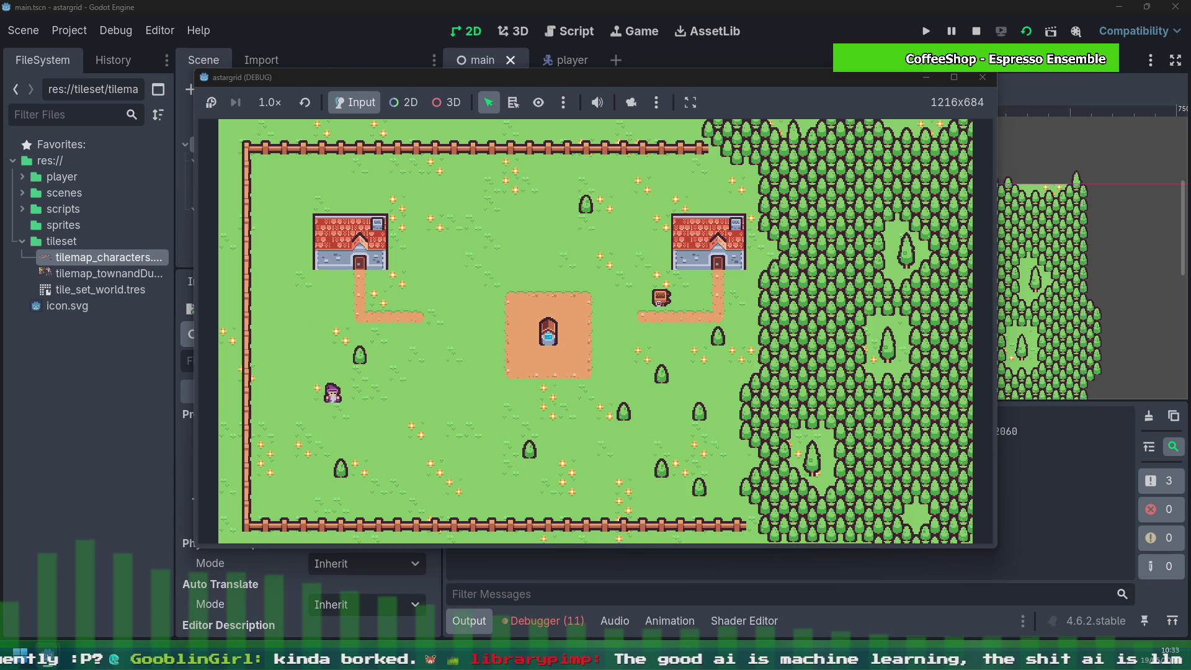
pyautogui.press('Down')
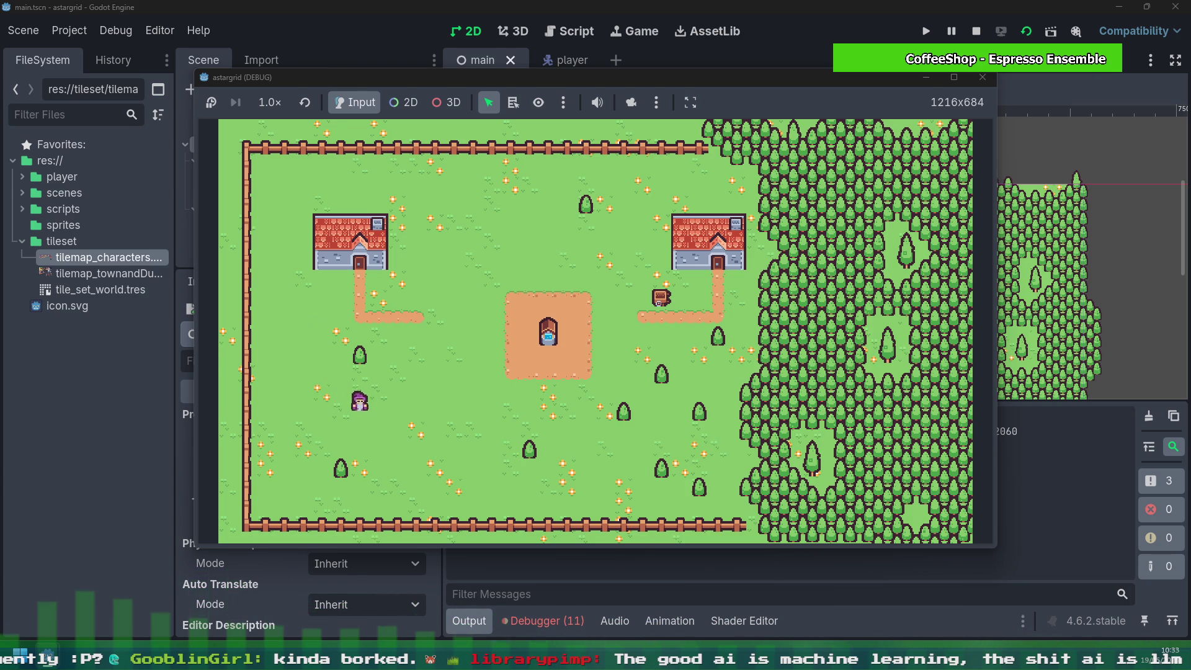
pyautogui.press('Right')
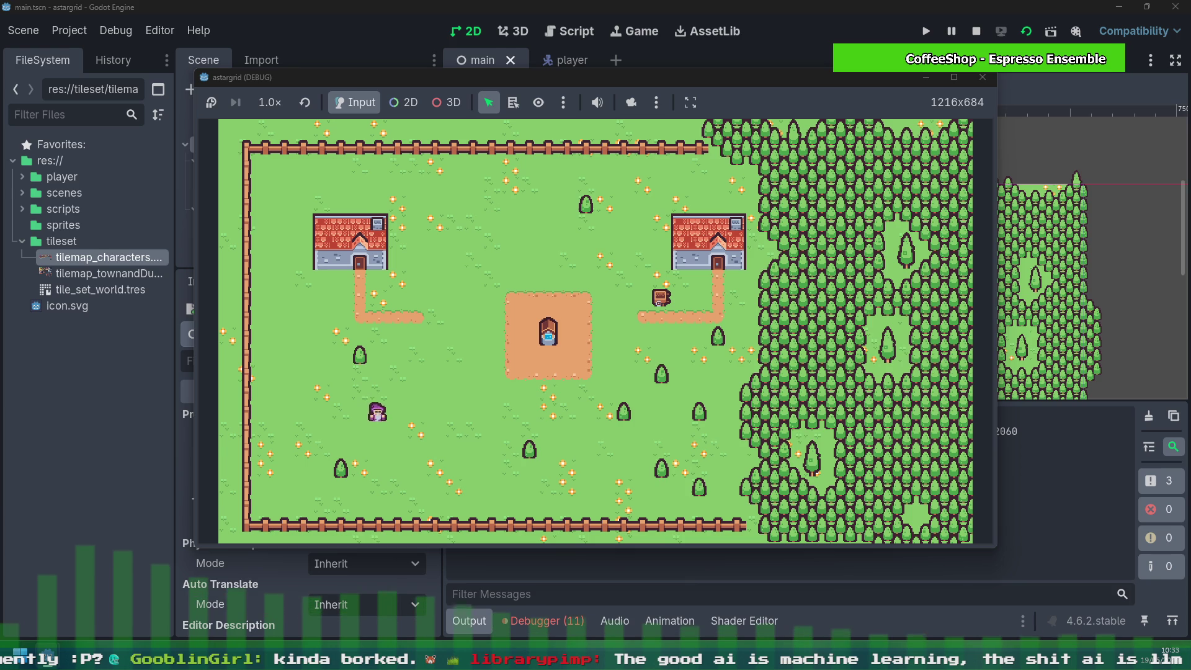
pyautogui.press('Right')
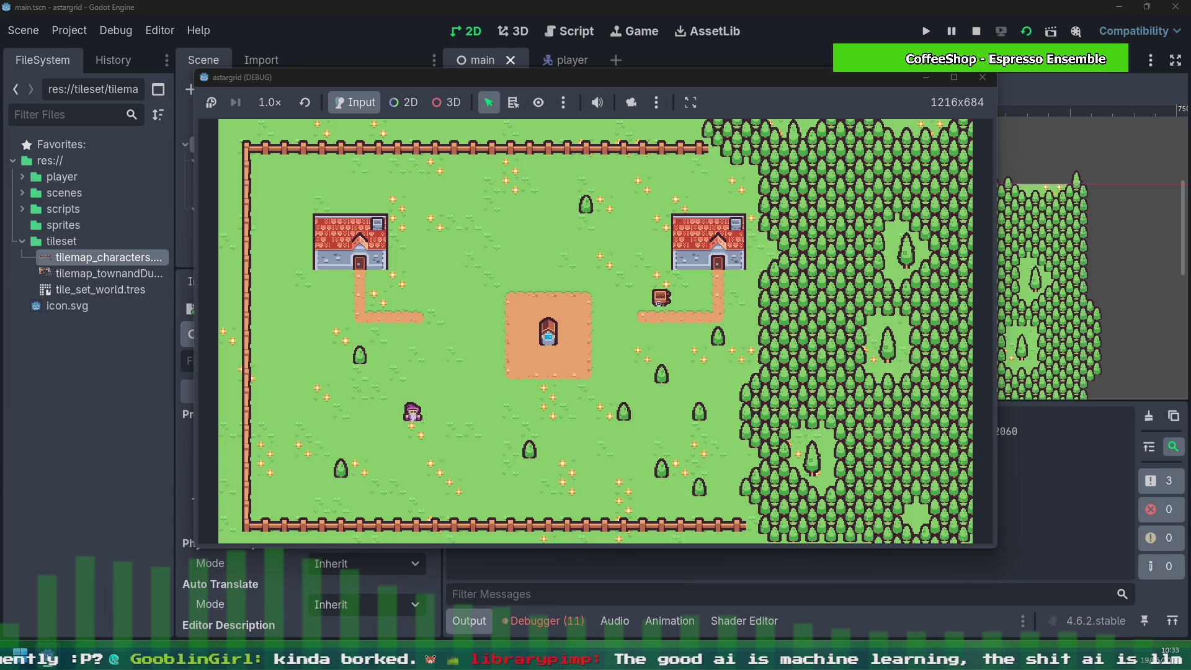
pyautogui.press('Up')
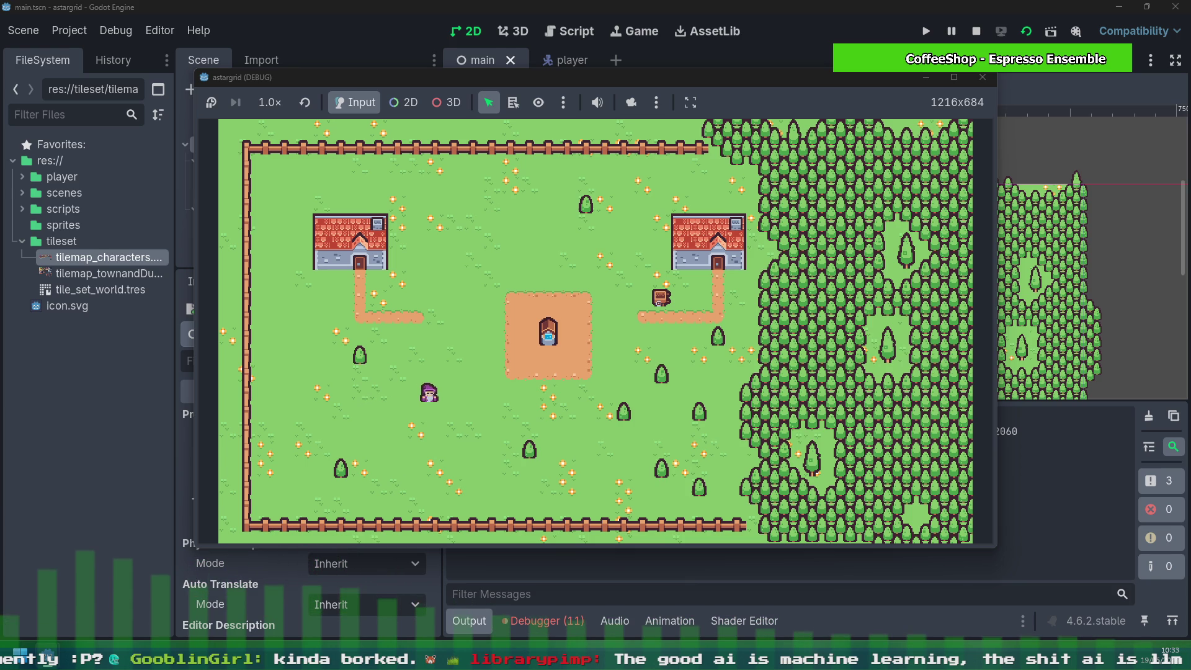
pyautogui.press('Up')
pyautogui.press('Up')
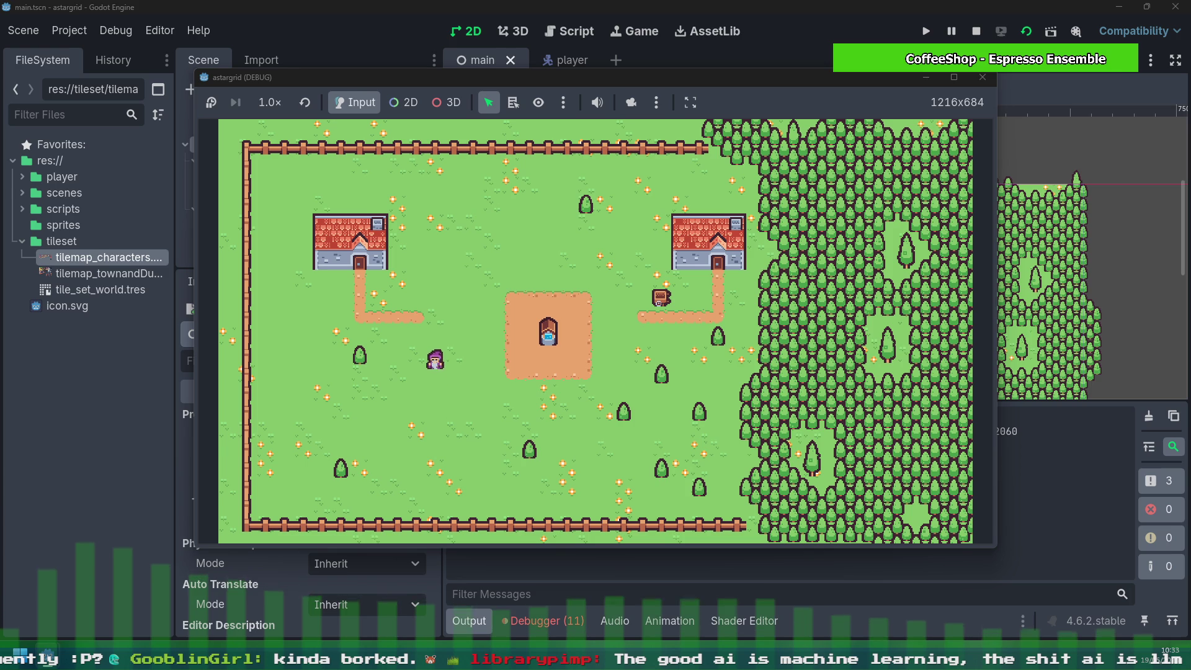
pyautogui.press('Up')
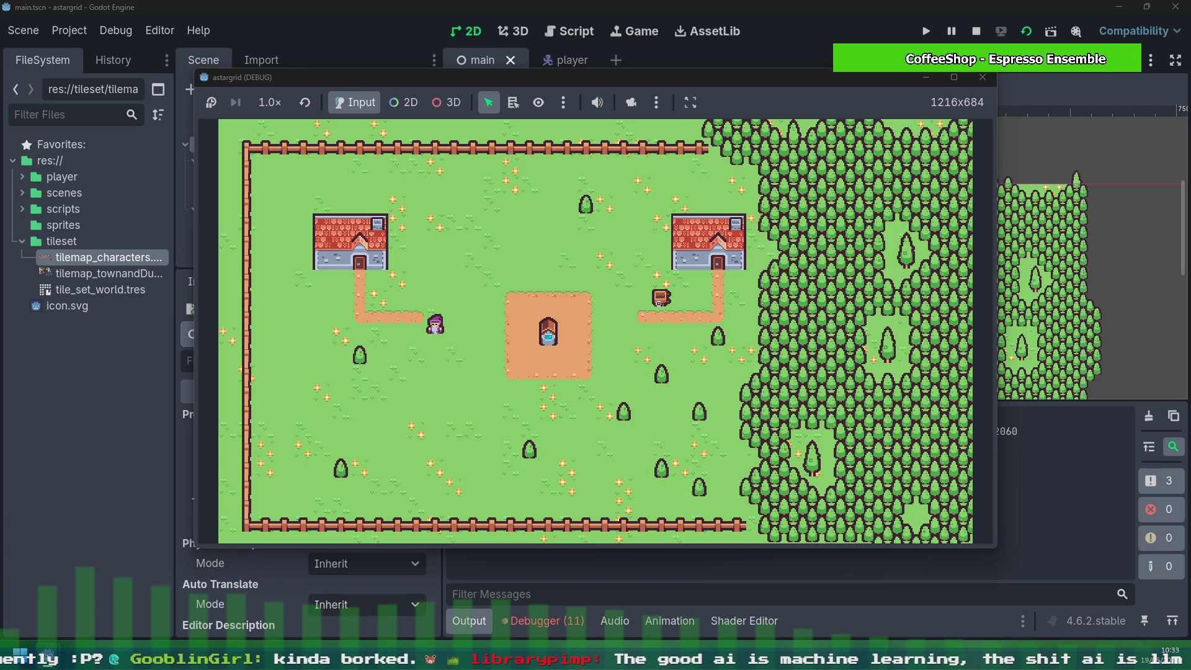
# Step: Walk the player left along the dirt path and up beside the left house
pyautogui.press('Left')
pyautogui.press('Left')
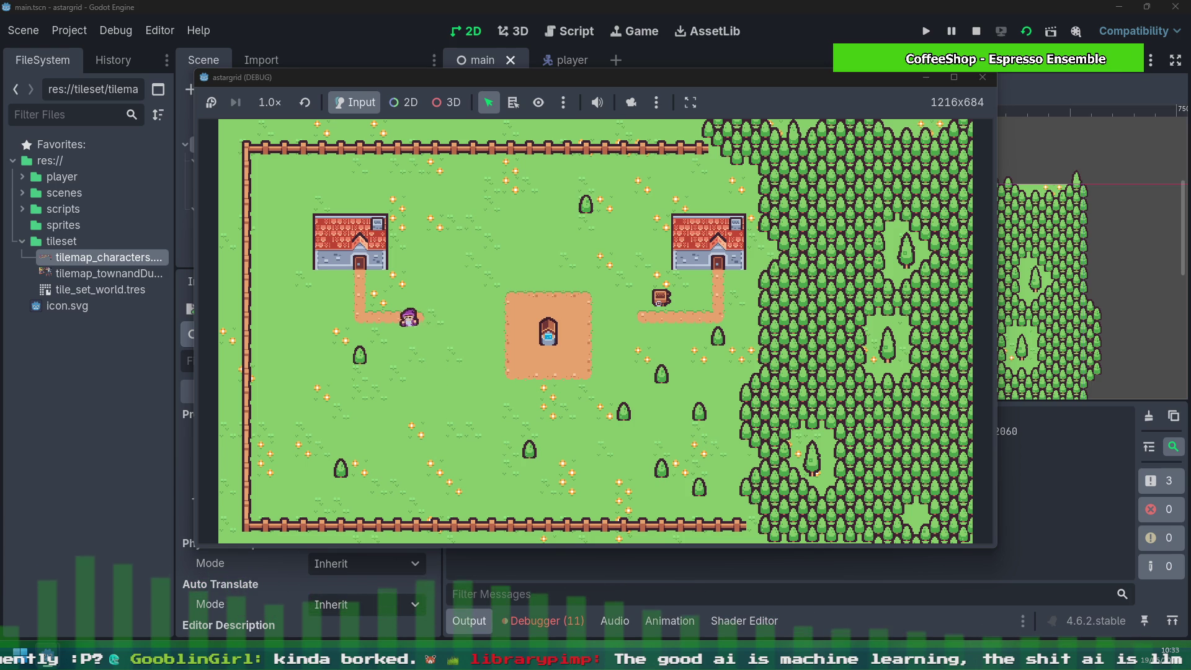
pyautogui.press('Left')
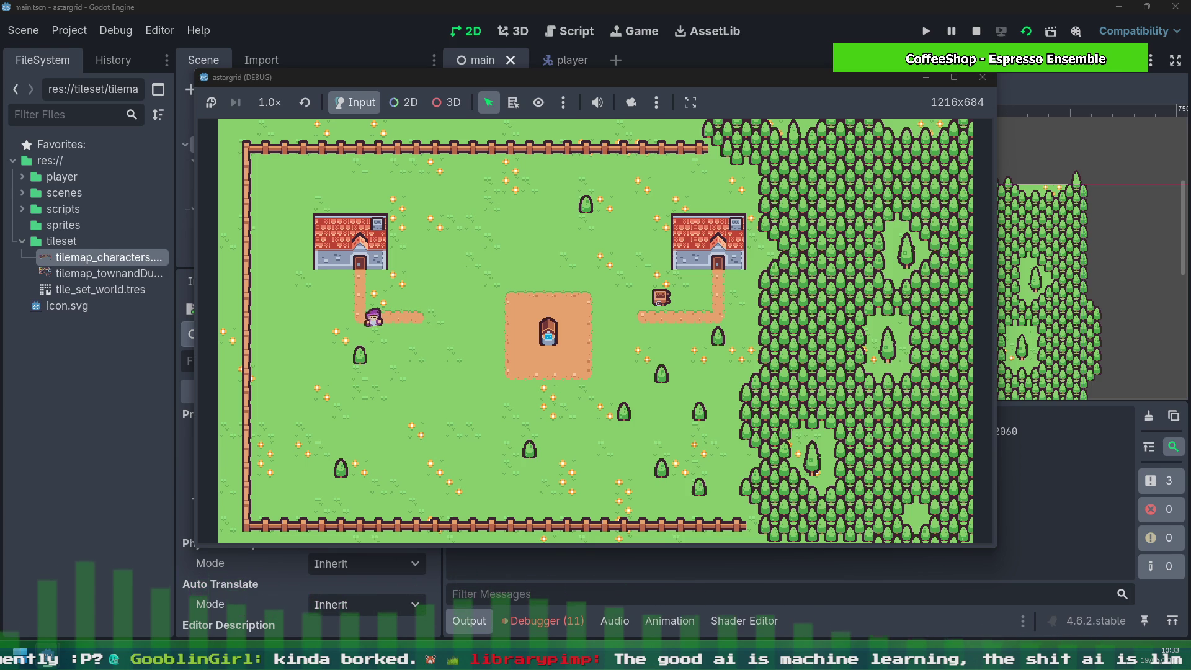
pyautogui.press('Left')
pyautogui.press('Up')
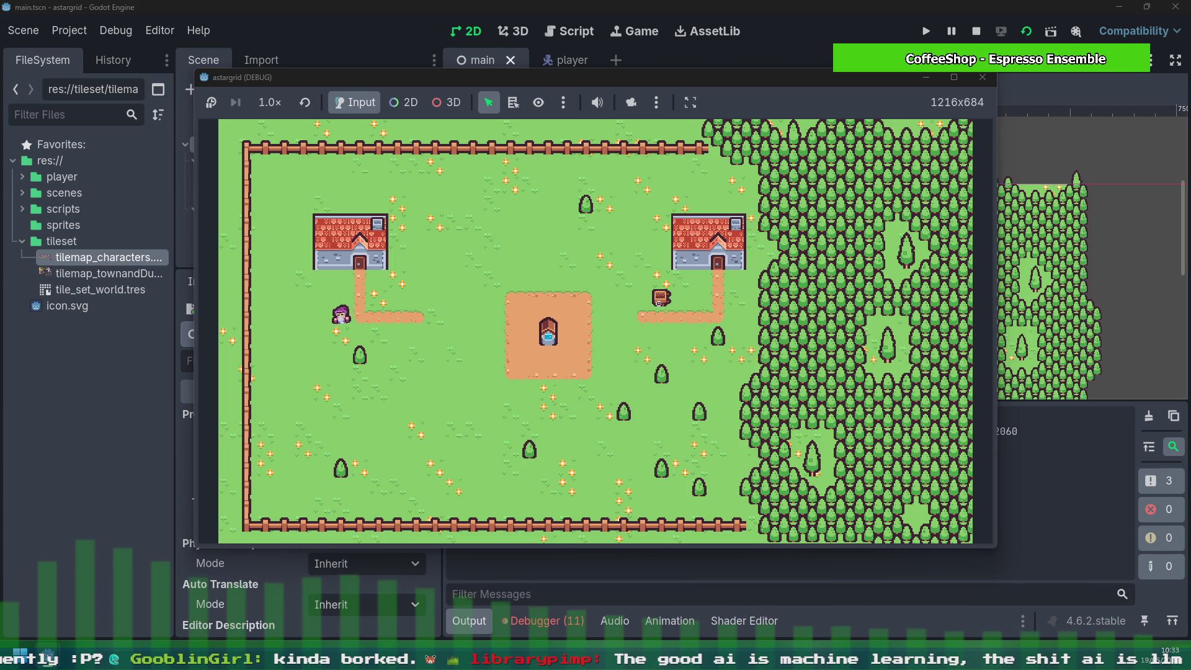
pyautogui.press('Left')
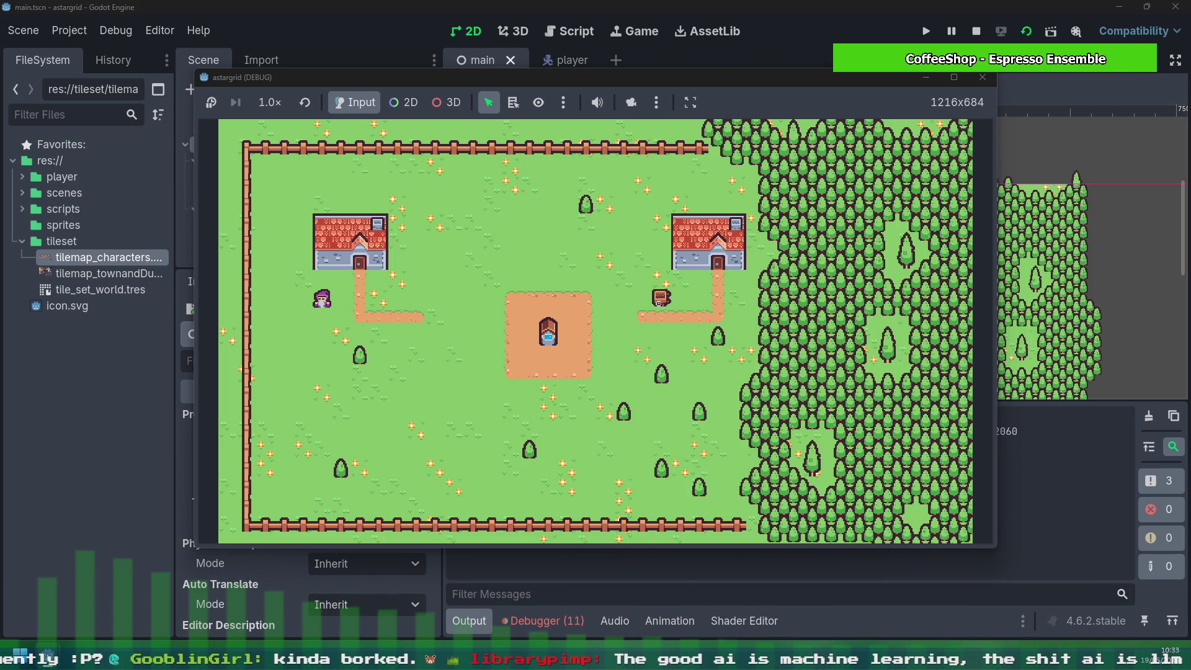
pyautogui.press('Up')
pyautogui.press('Left')
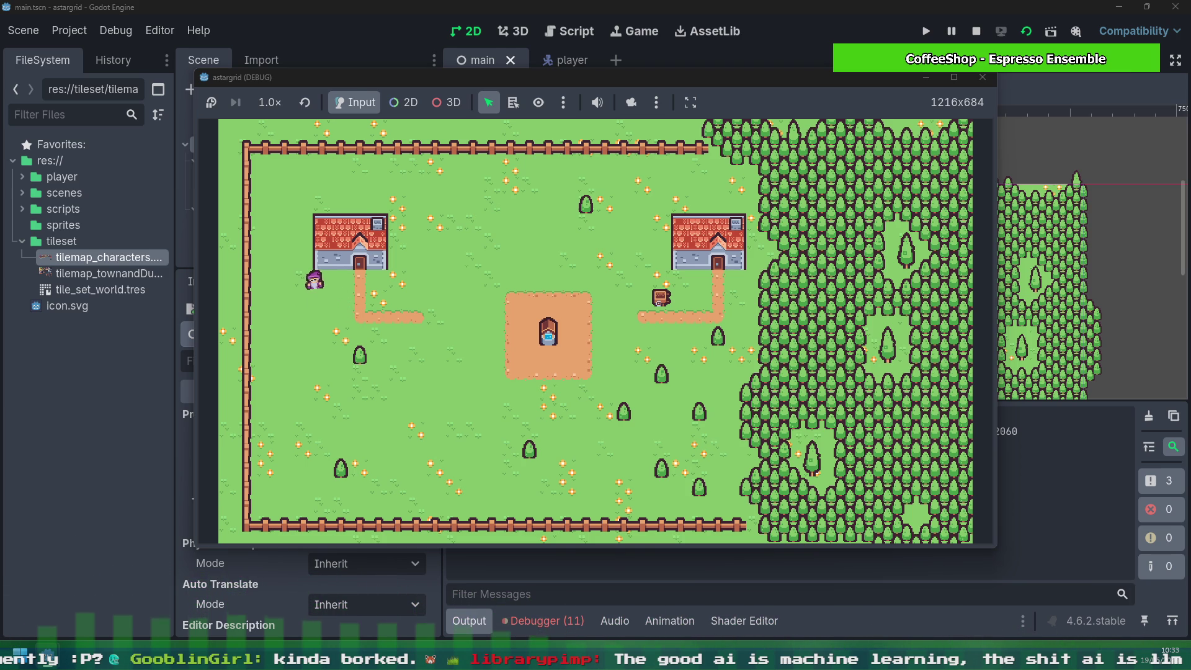
pyautogui.press('Up')
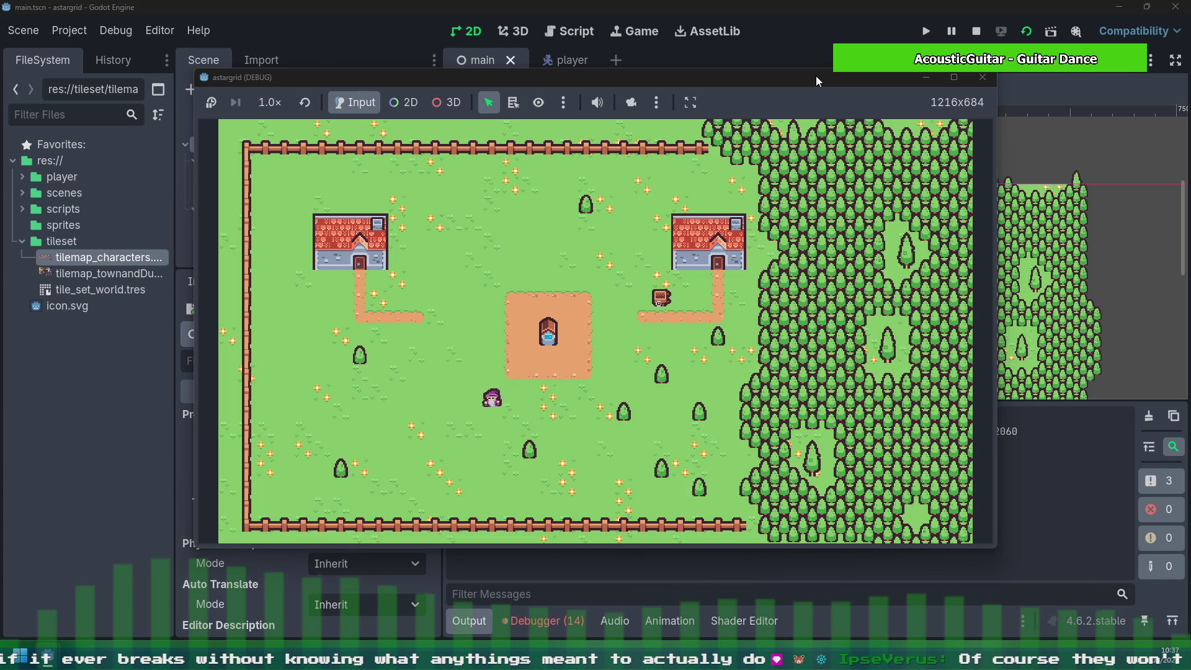
# Step: Walk the character left and down across the field, with a brief detour upward
pyautogui.press('Left')
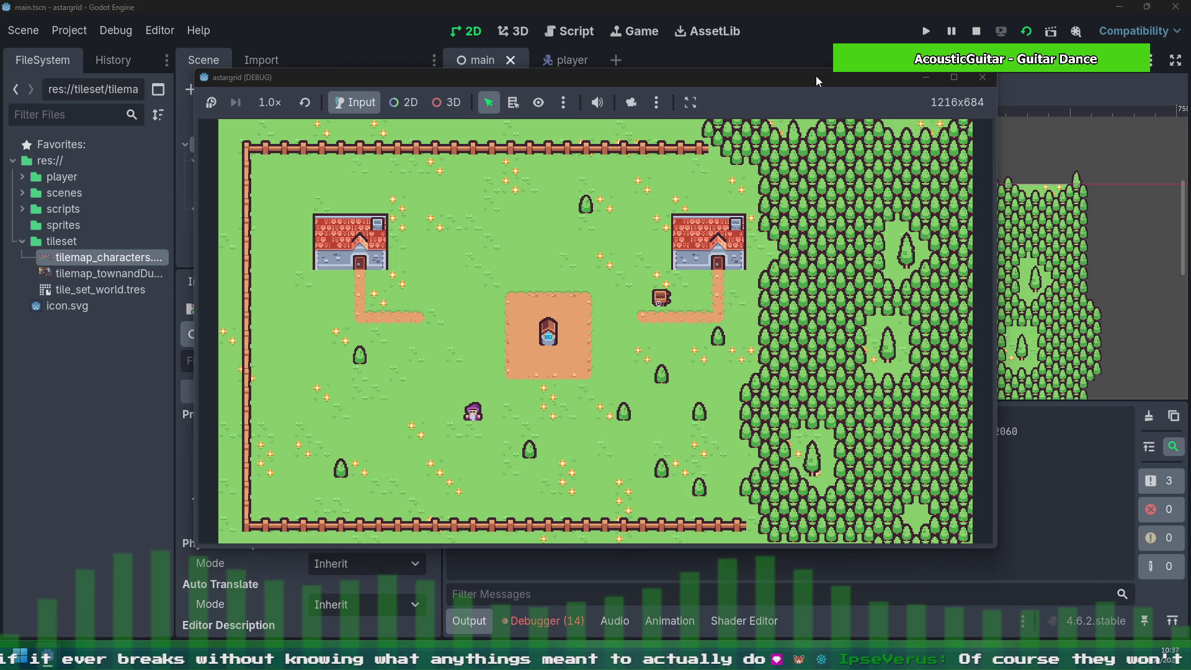
pyautogui.press('Down')
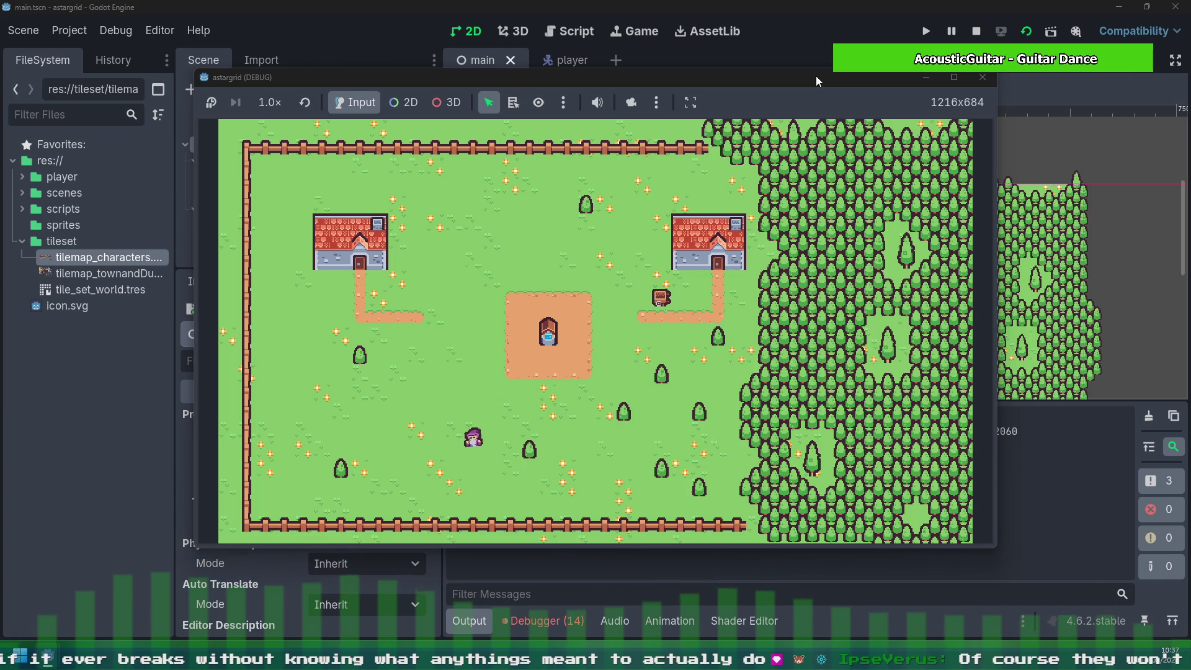
pyautogui.press('Left')
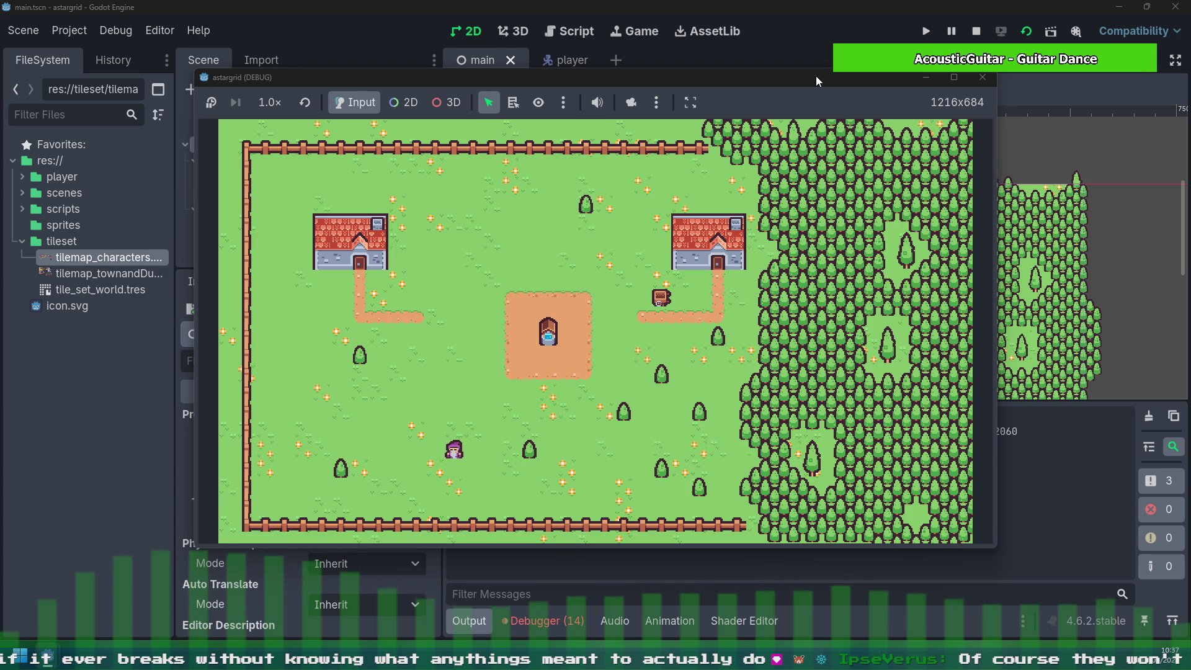
pyautogui.press('Up')
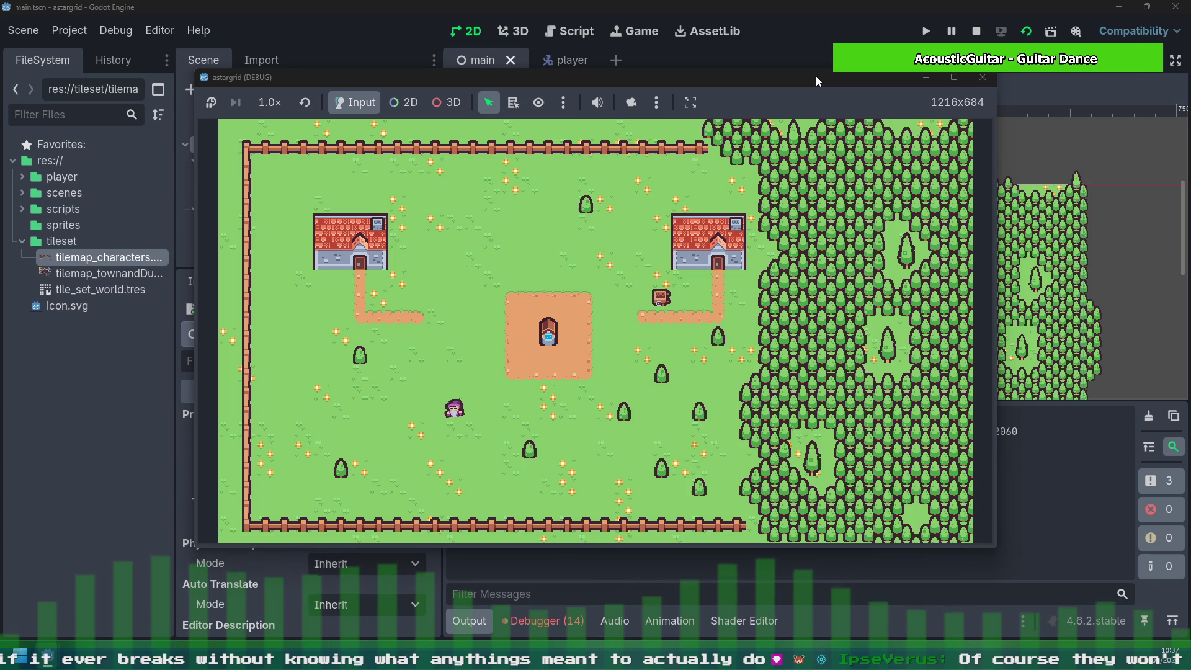
pyautogui.press('Left')
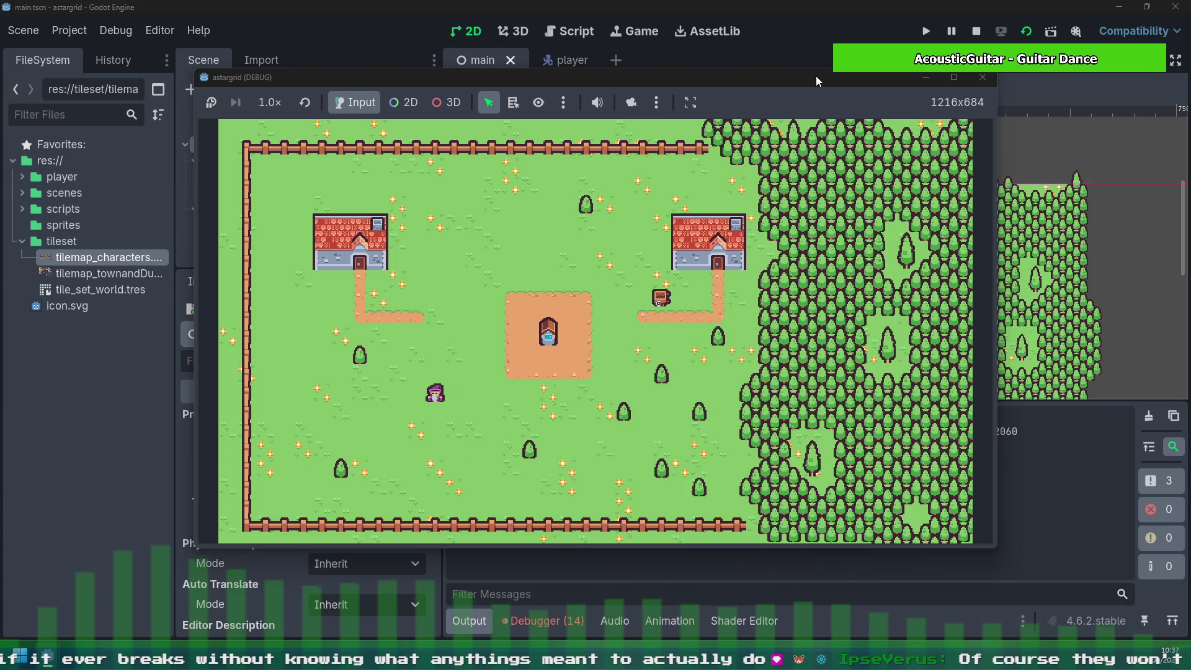
pyautogui.press('Down')
pyautogui.press('Left')
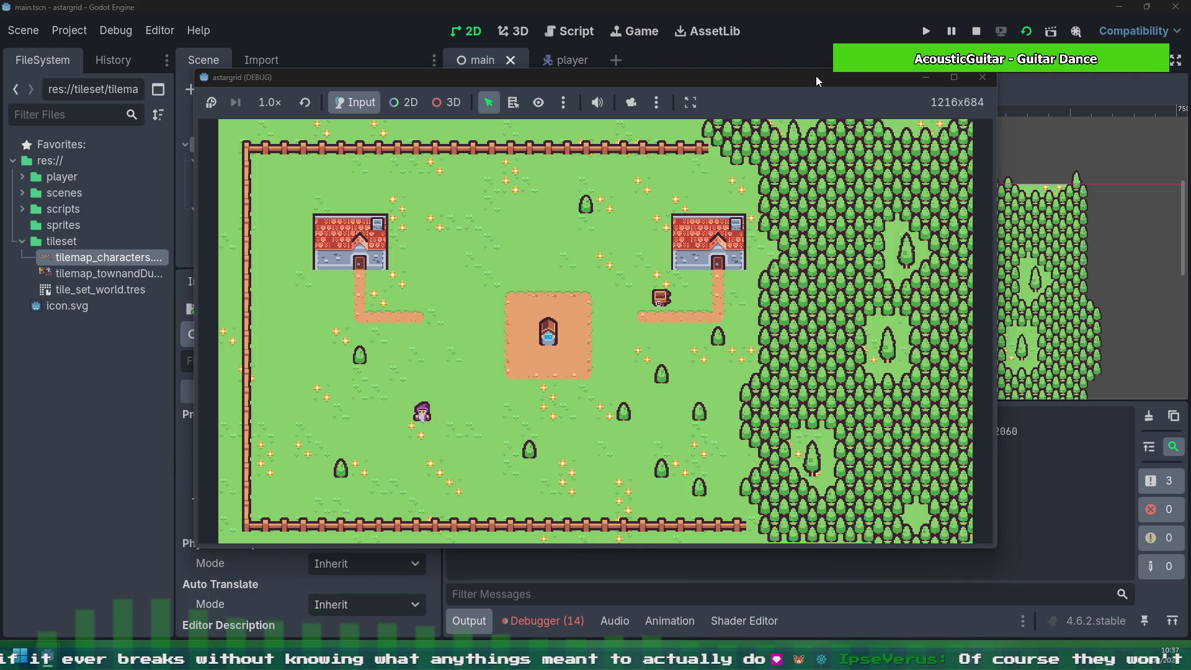
pyautogui.press('Down')
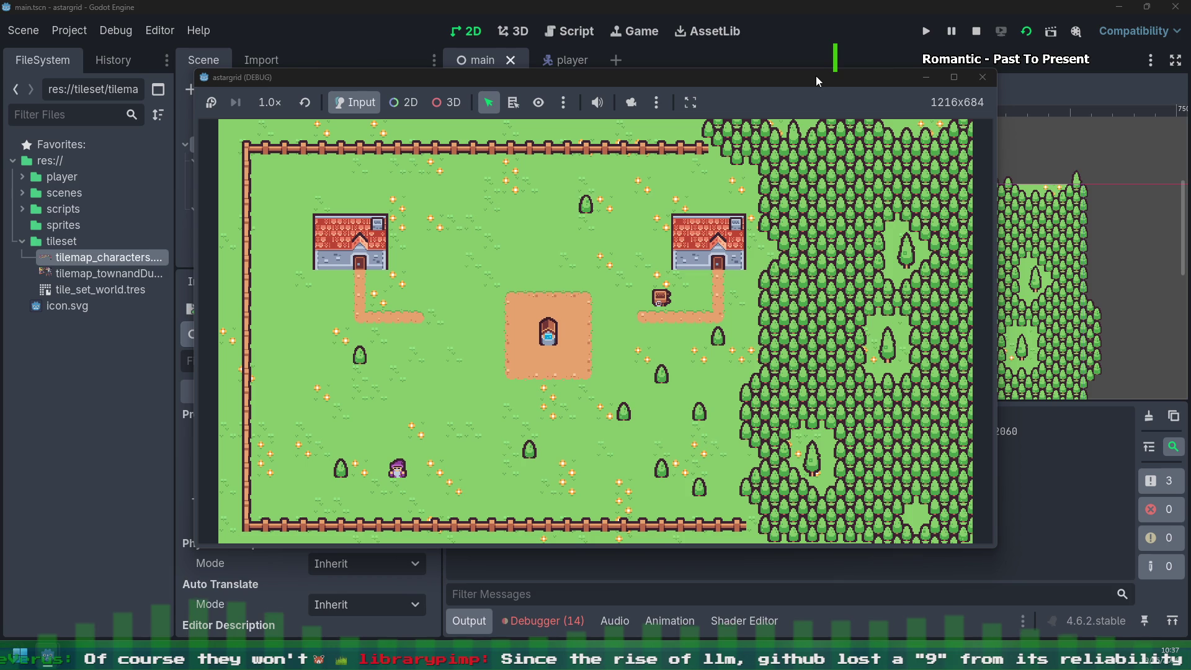
pyautogui.press('Right')
pyautogui.press('Right')
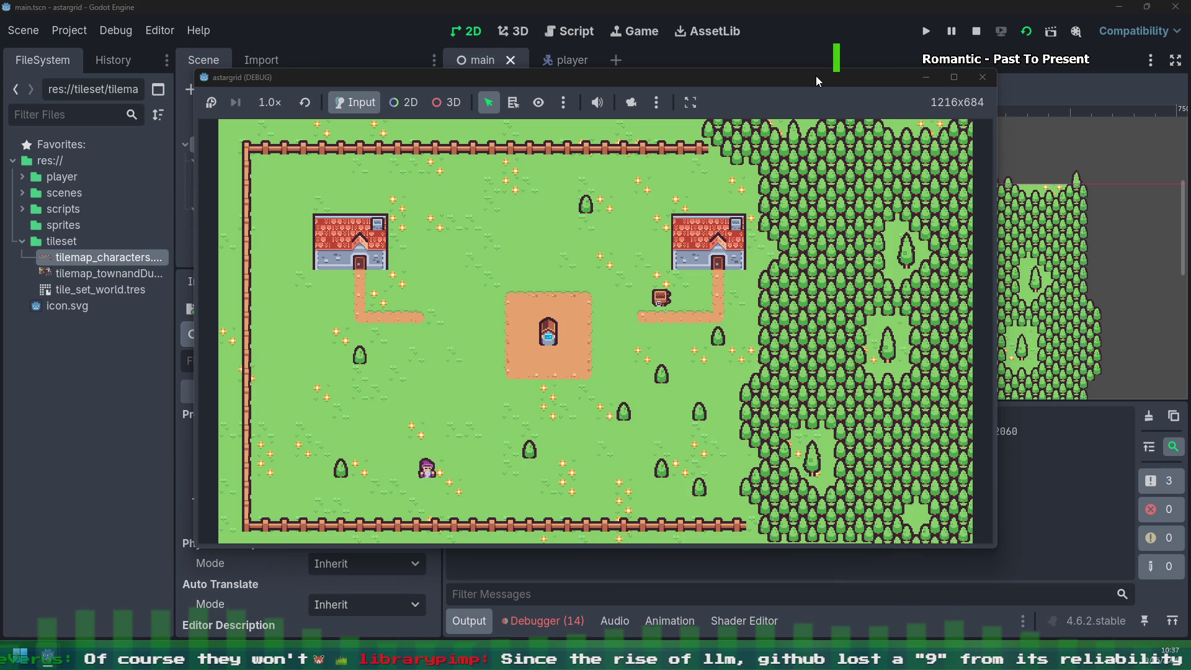
# Step: Walk the character up the field and then further left
pyautogui.press('Up')
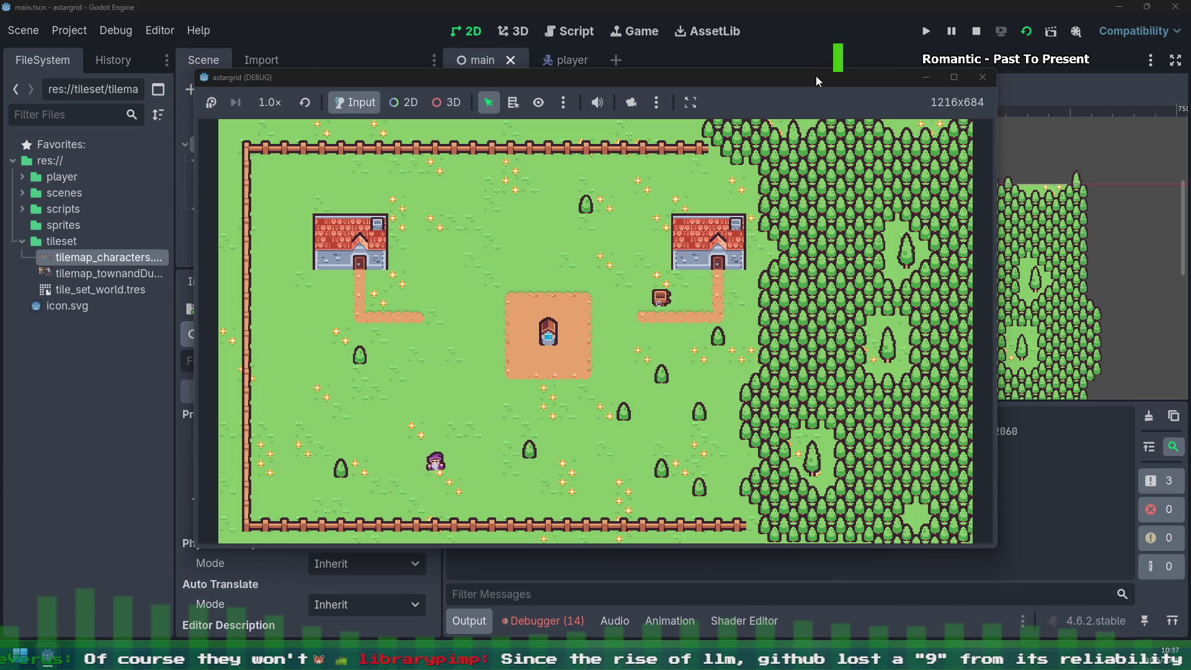
pyautogui.press('Left')
pyautogui.press('Left')
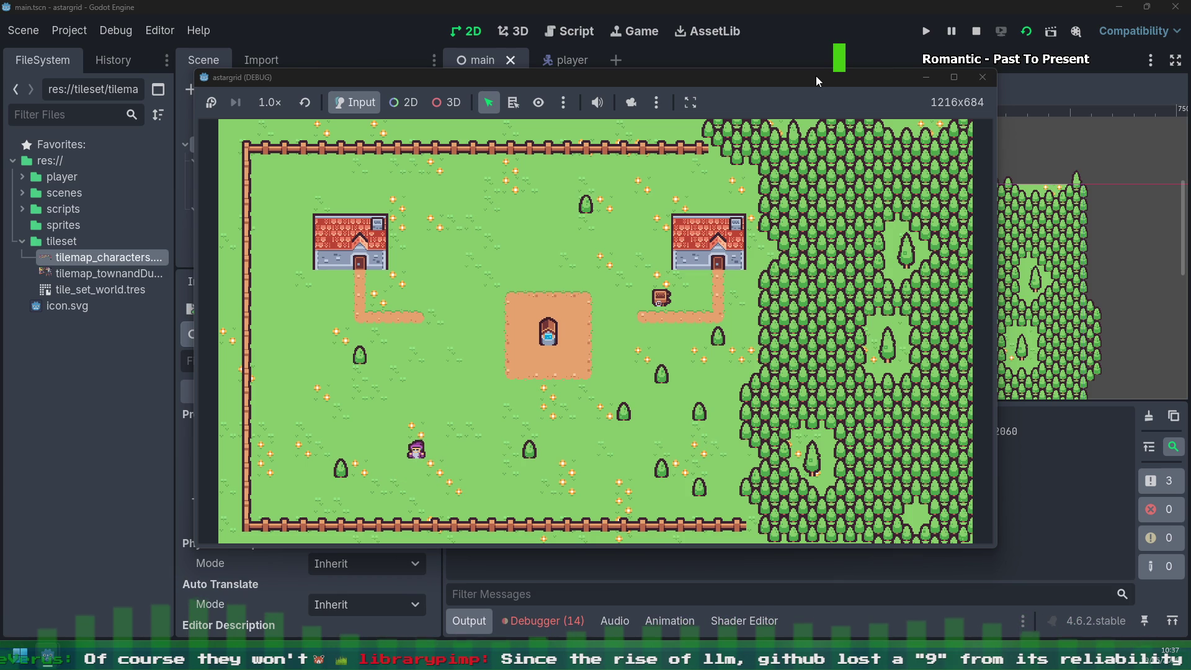
pyautogui.press('Up')
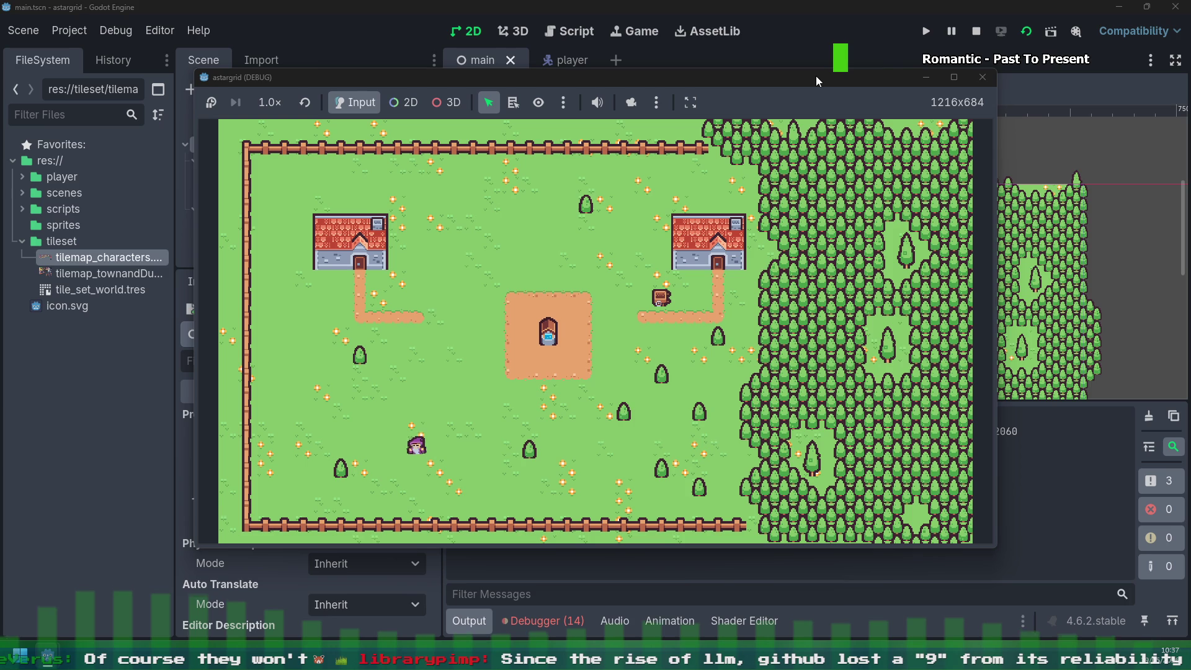
pyautogui.press('Up')
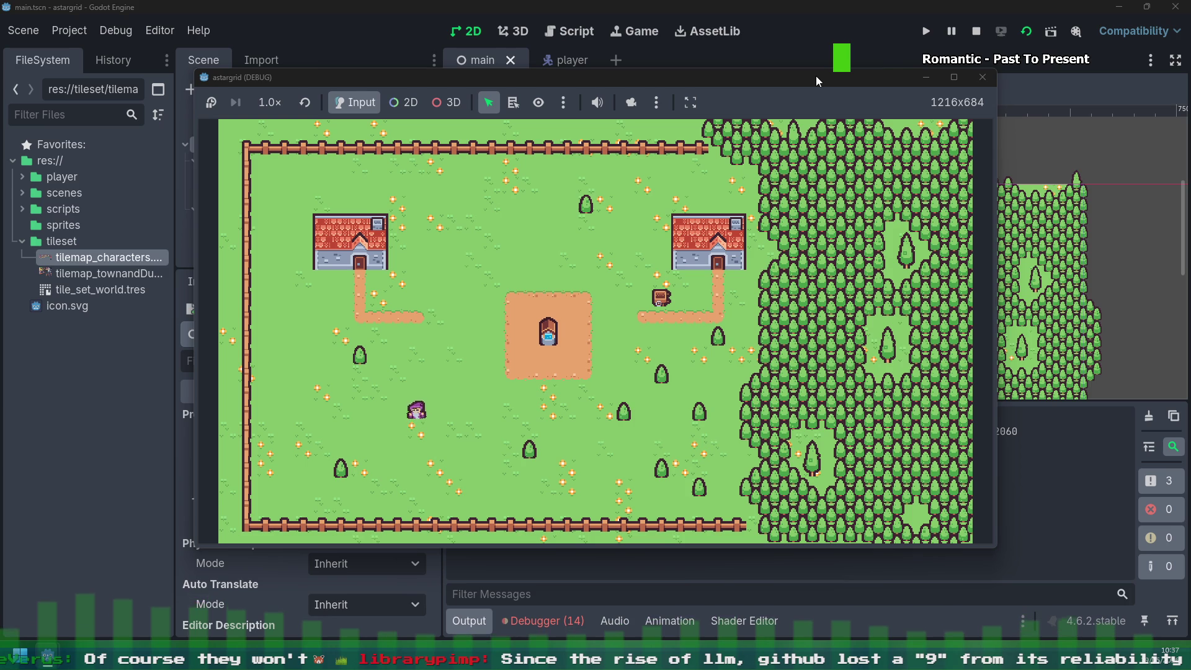
pyautogui.press('Up')
pyautogui.press('Left')
pyautogui.press('Left')
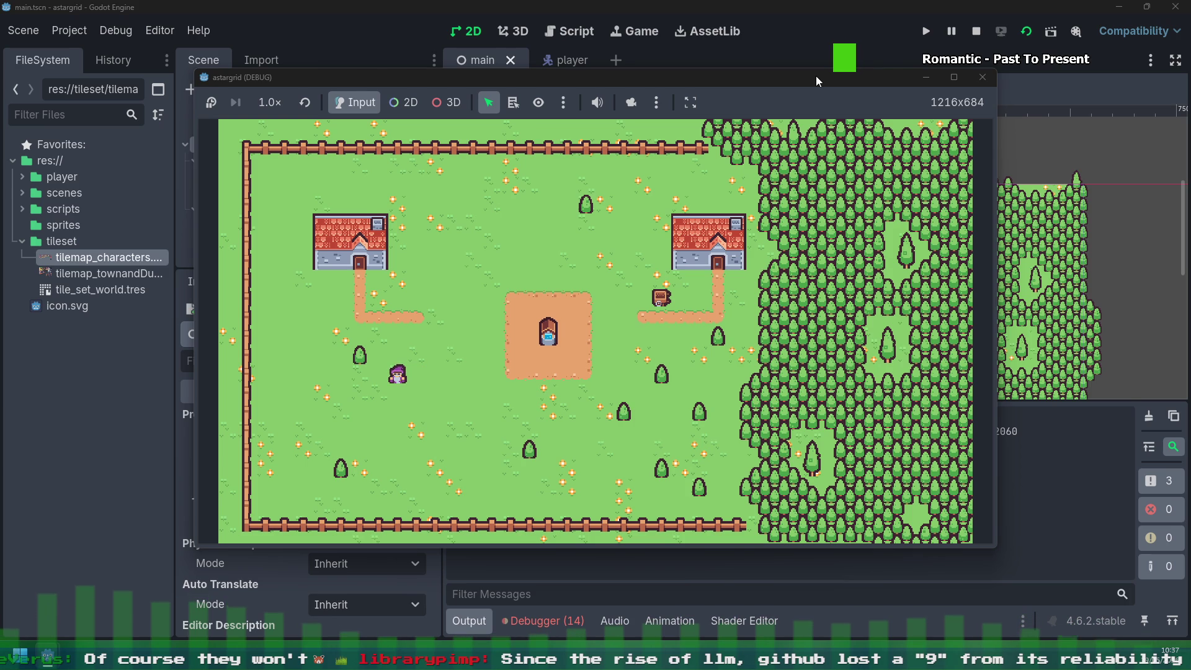
pyautogui.press('Left')
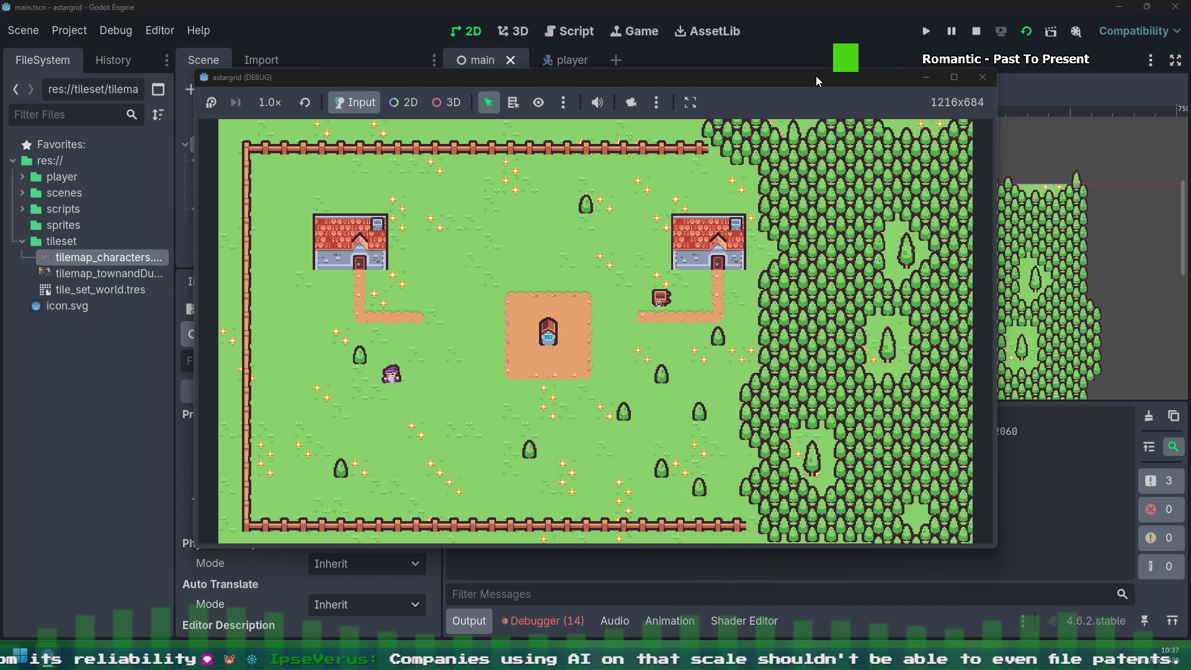
# Step: Walk the character left and down to the bottom fence in the lower-left corner
pyautogui.press('Left')
pyautogui.press('Down')
pyautogui.press('Left')
pyautogui.press('Down')
pyautogui.press('Left')
pyautogui.press('Down')
pyautogui.press('Left')
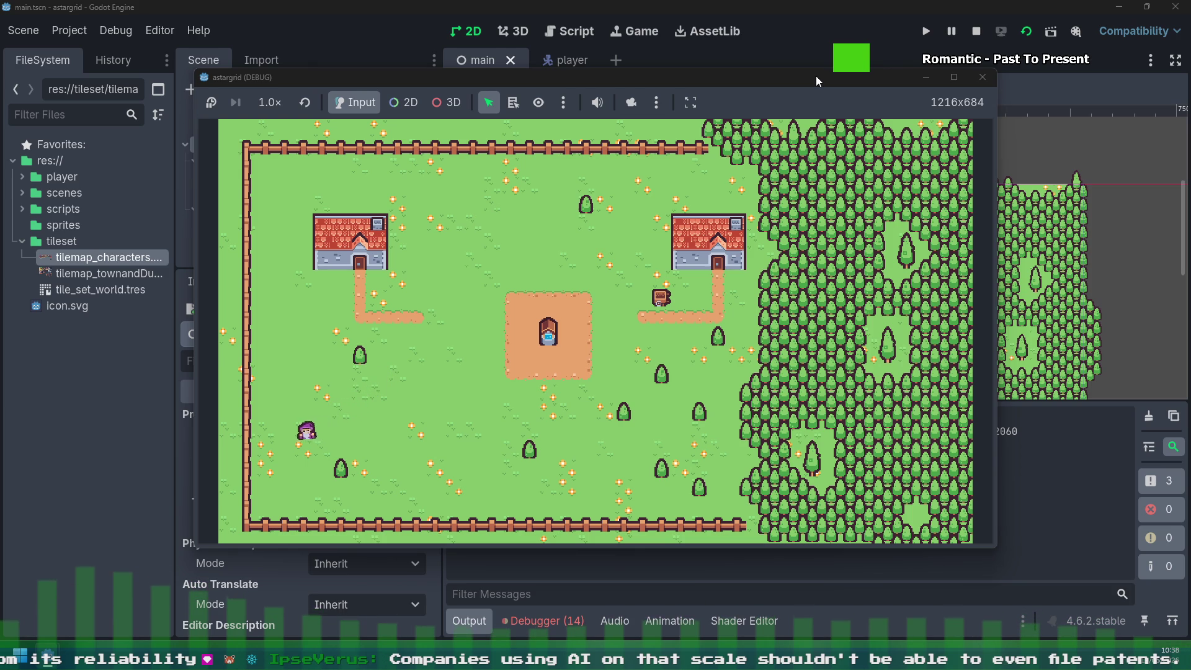
pyautogui.press('Down')
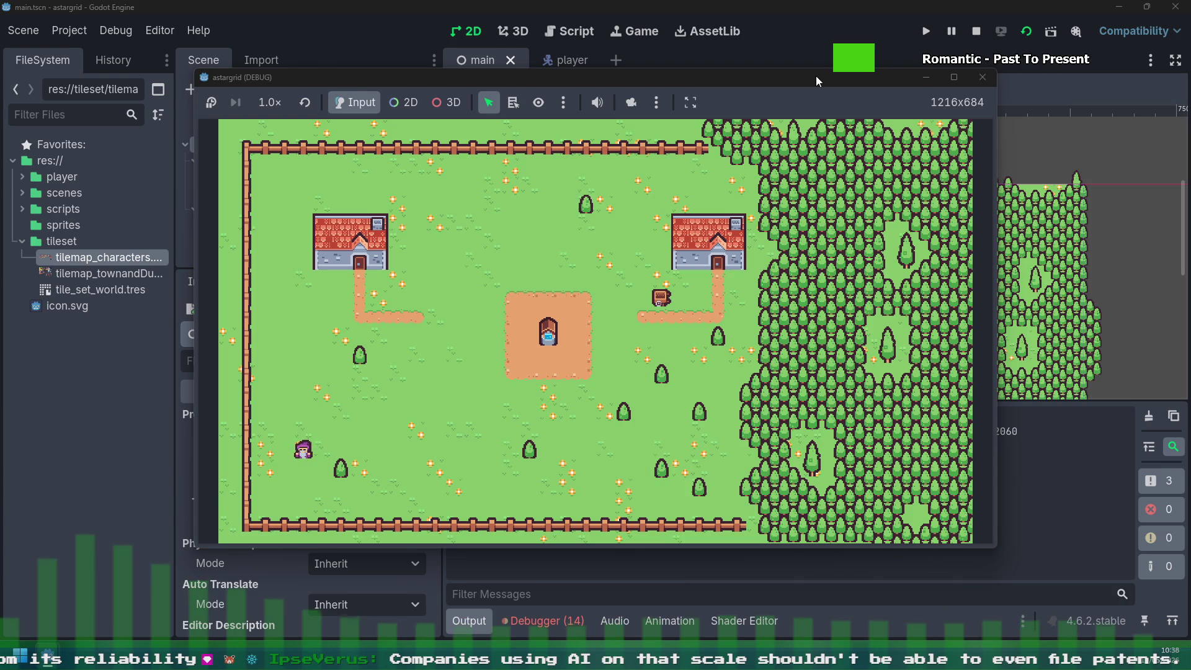
pyautogui.press('Down')
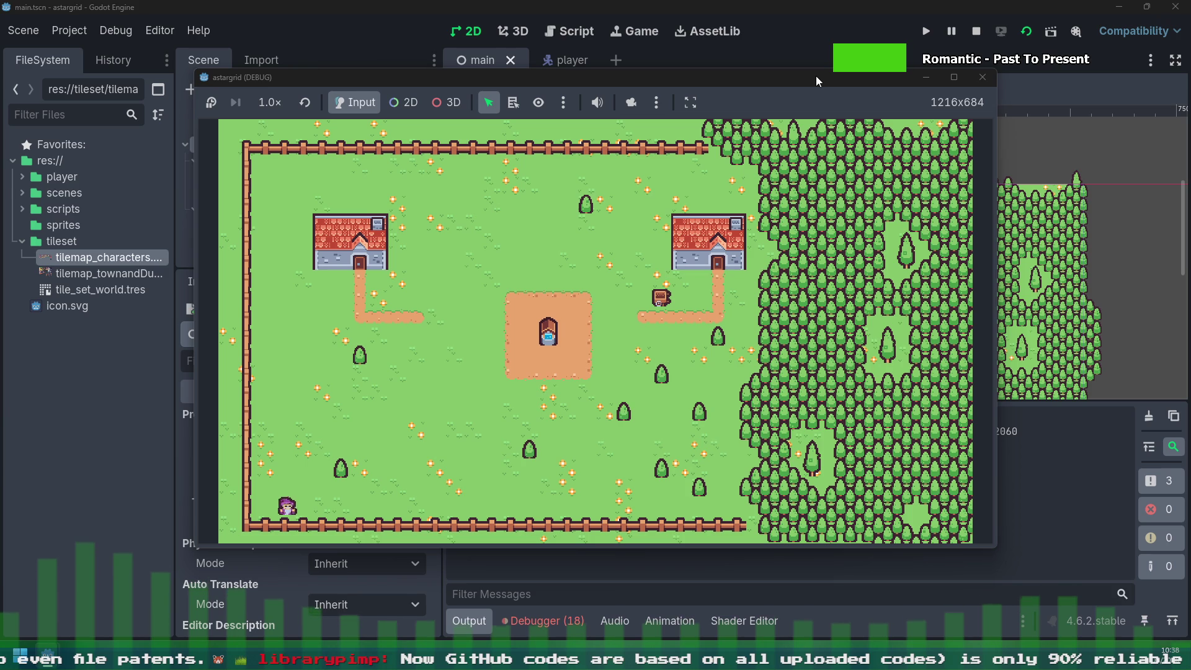
# Step: Walk the character a step right along the bottom fence from the corner
pyautogui.press('Right')
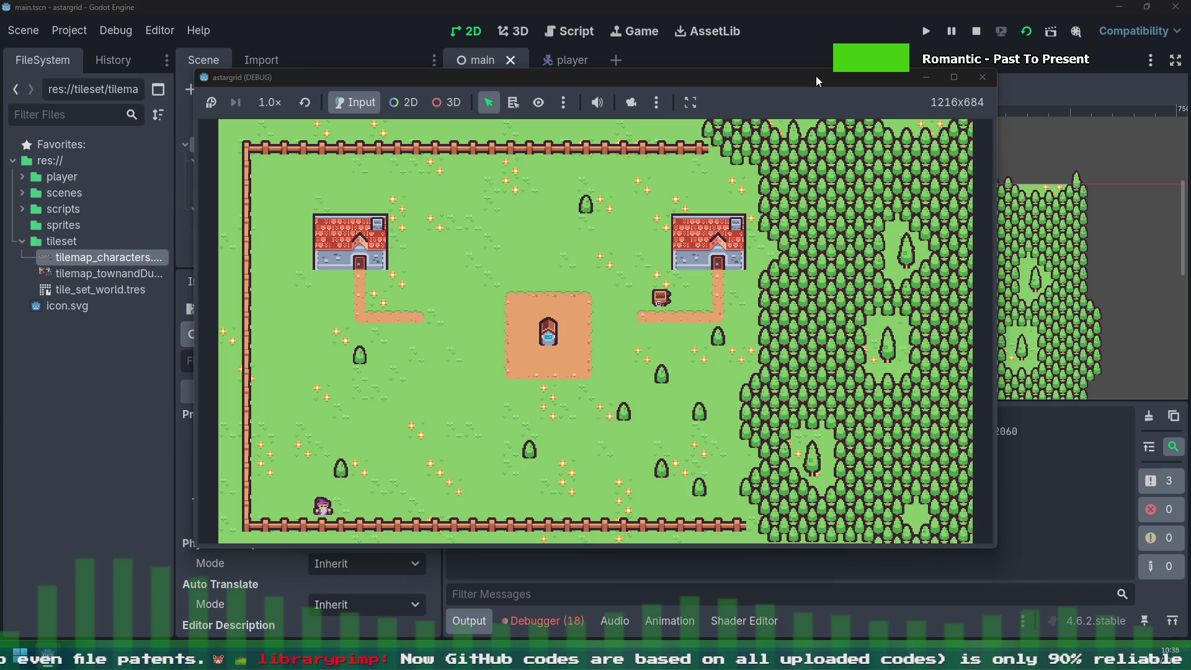
# Step: Walk the character right and back left along the bottom, then up and right
pyautogui.press('Right')
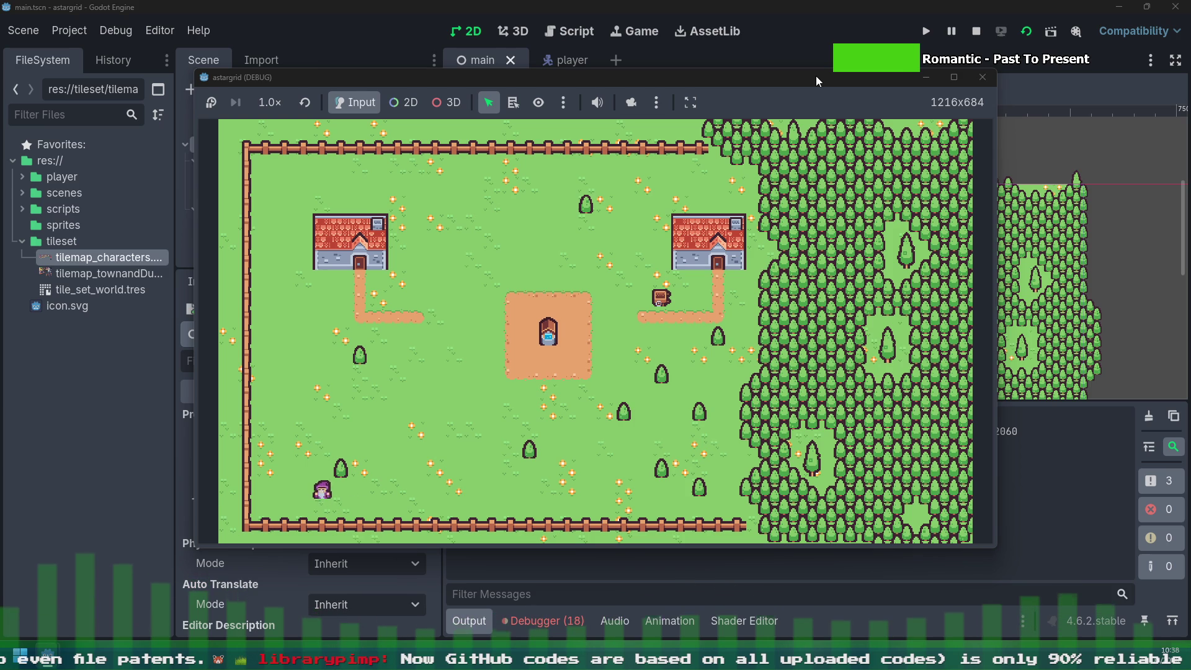
pyautogui.press('Left')
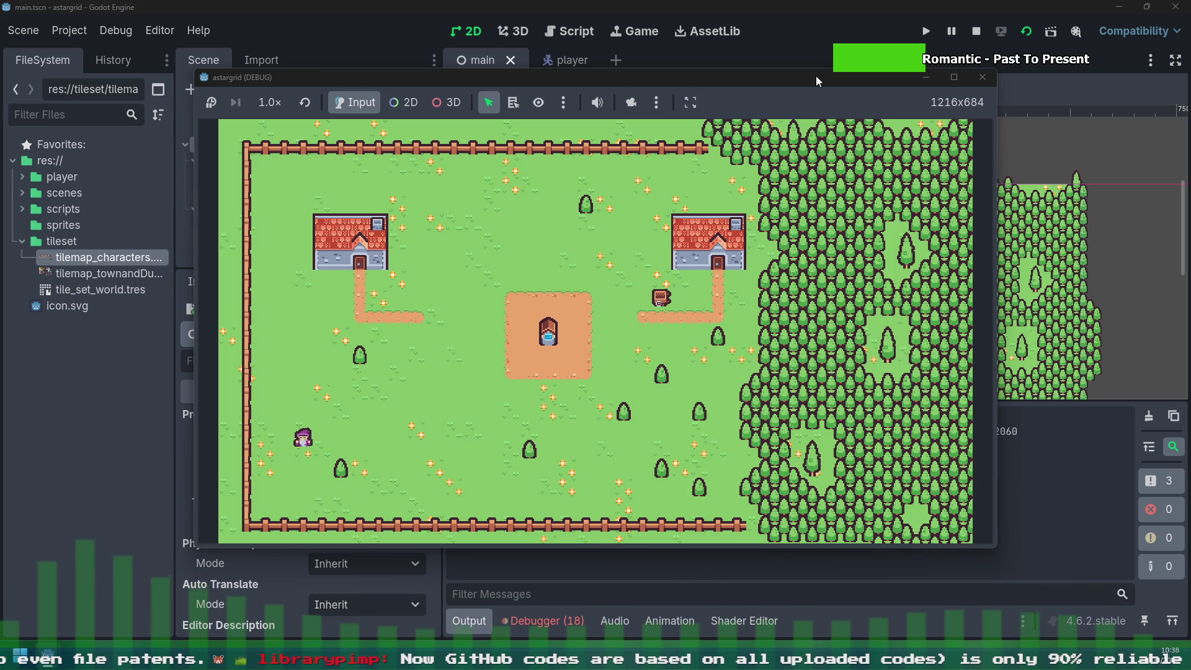
pyautogui.press('Right')
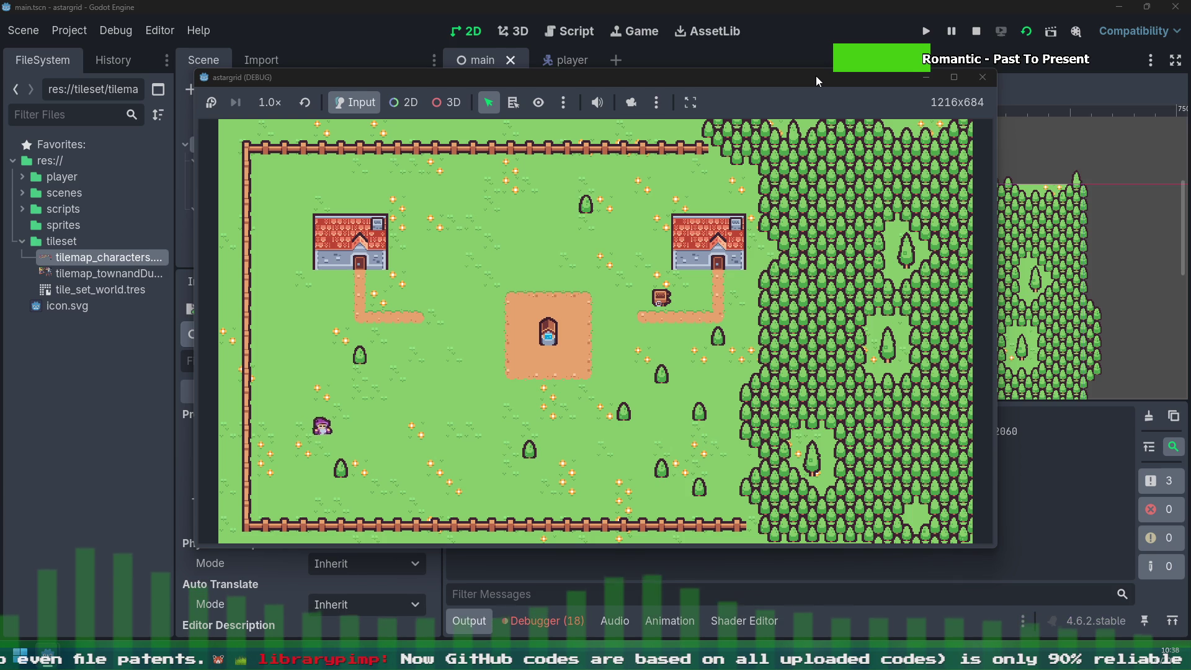
pyautogui.press('Up')
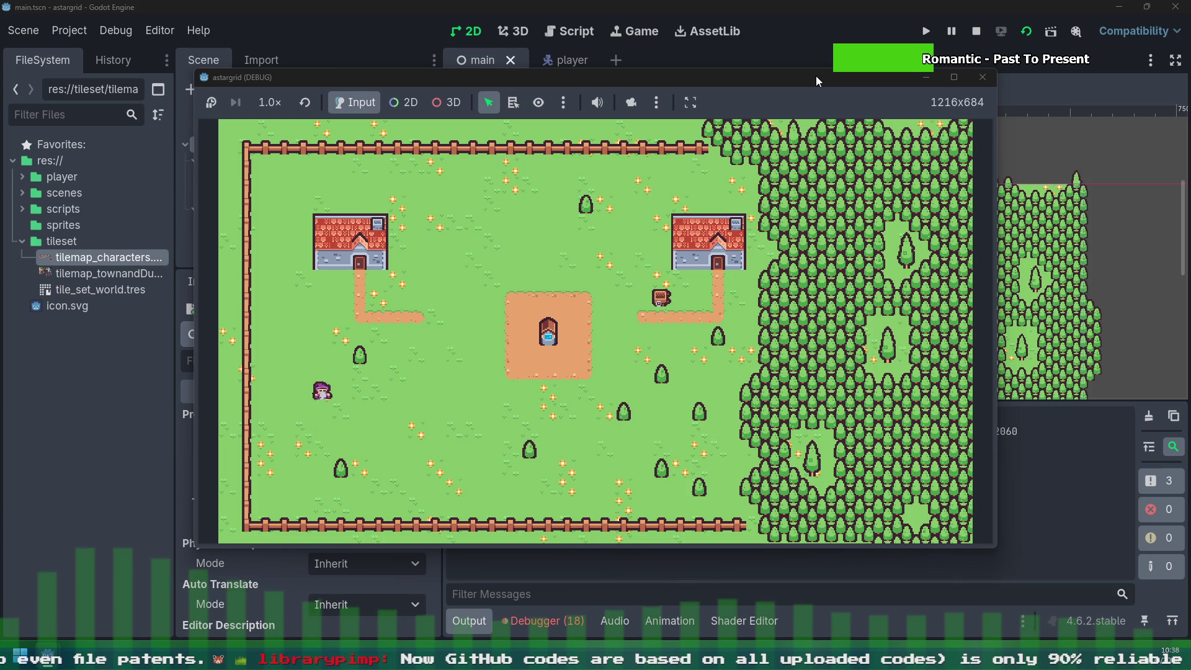
pyautogui.press('Right')
pyautogui.press('Up')
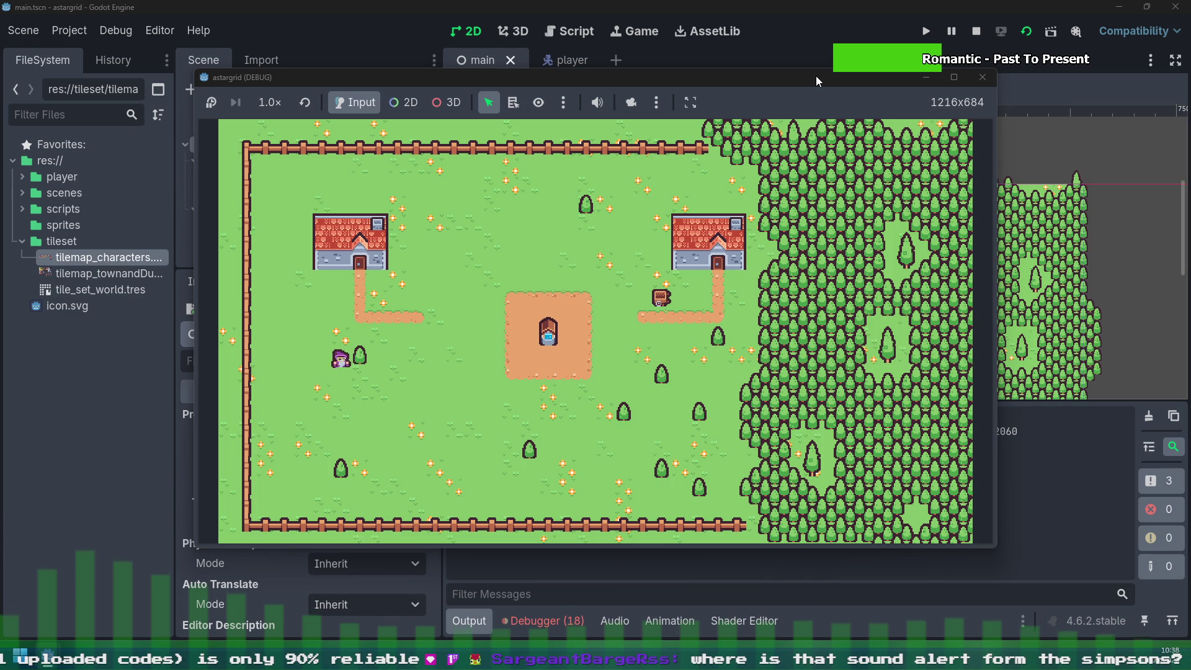
# Step: Walk the character down and right across the lower field, ending facing left
pyautogui.press('Down')
pyautogui.press('Right')
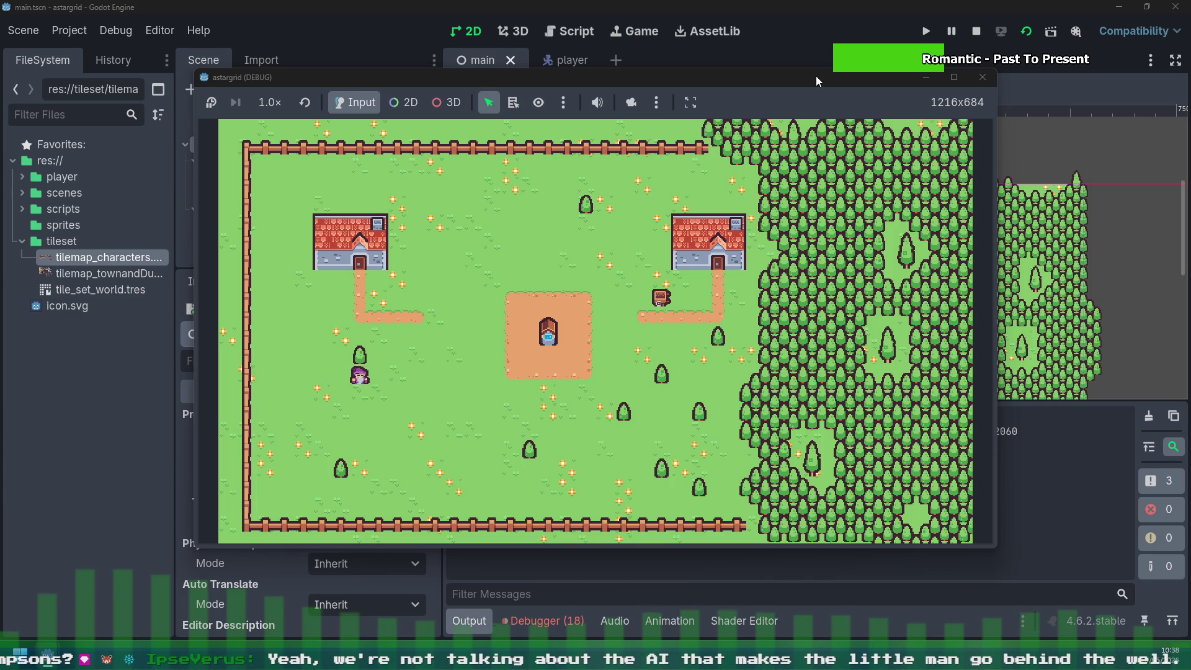
pyautogui.press('Right')
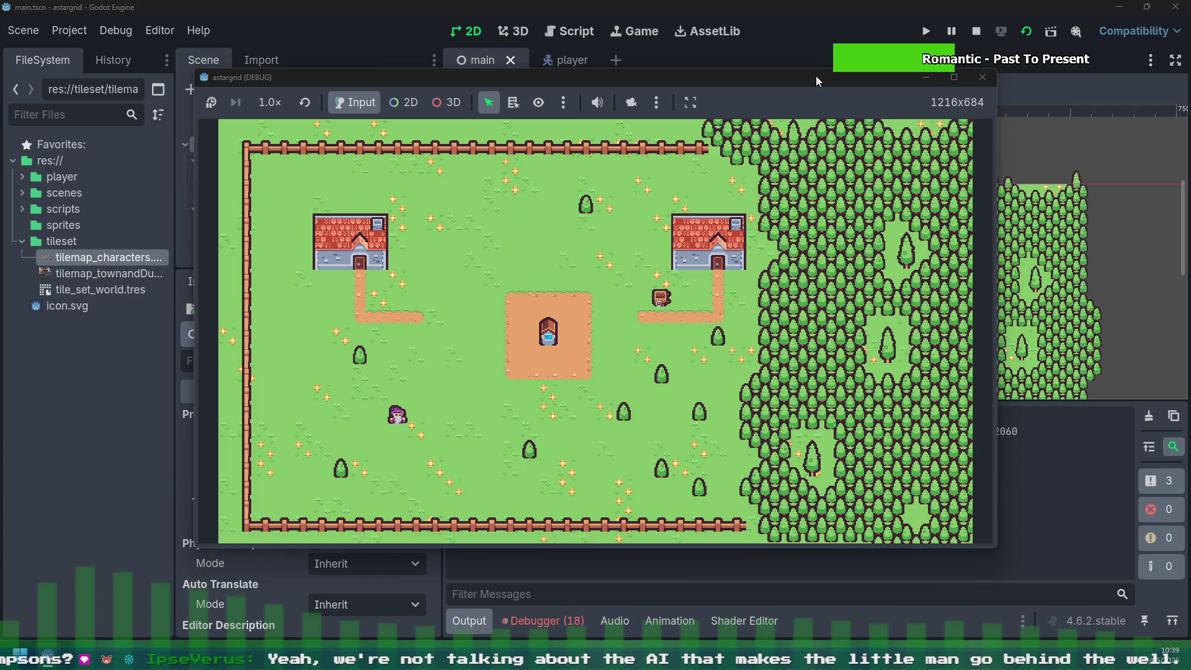
pyautogui.press('Down')
pyautogui.press('Right')
pyautogui.press('Down')
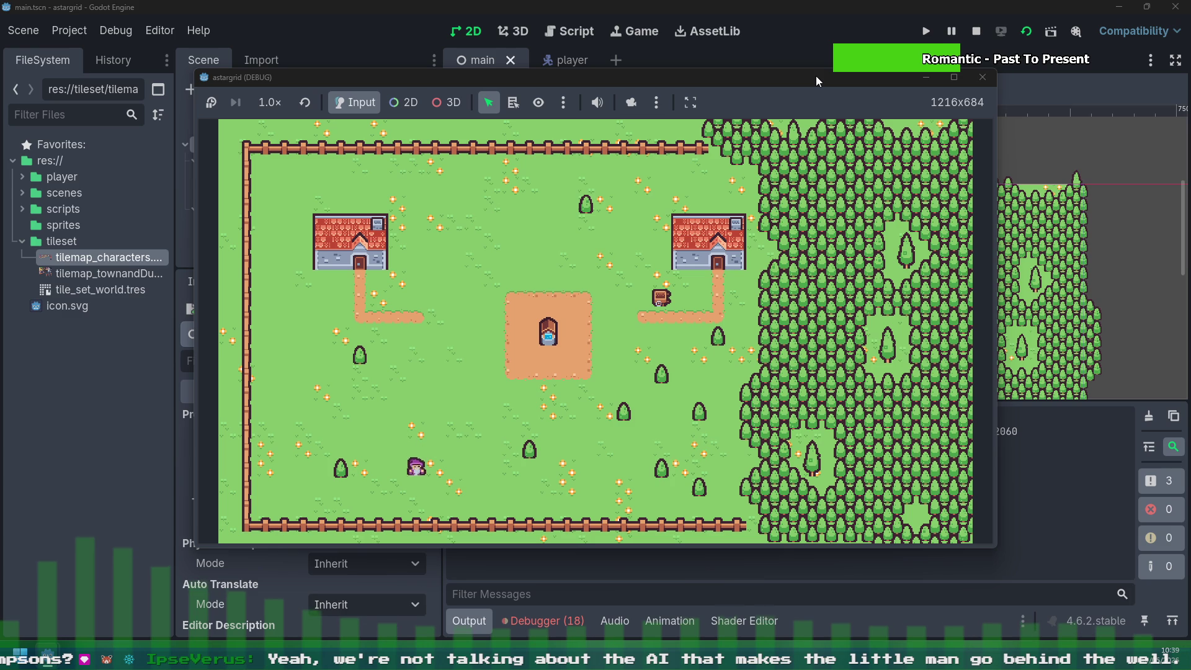
pyautogui.press('Left')
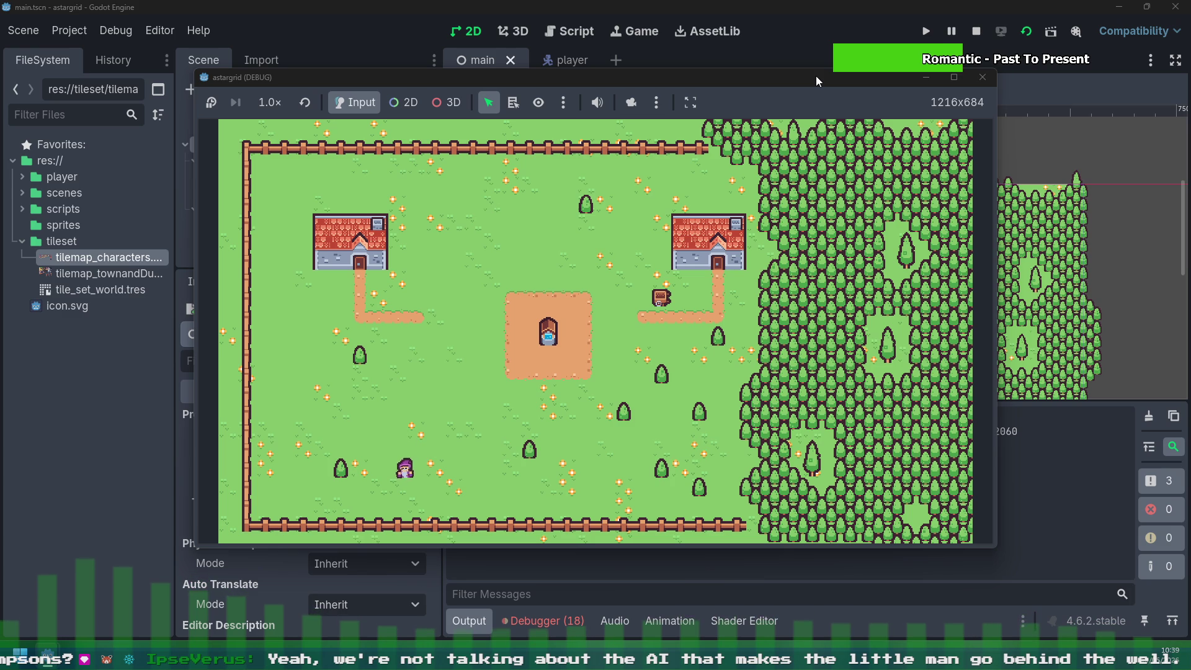
# Step: Walk the character up and left, then back right and down in the field
pyautogui.press('Up')
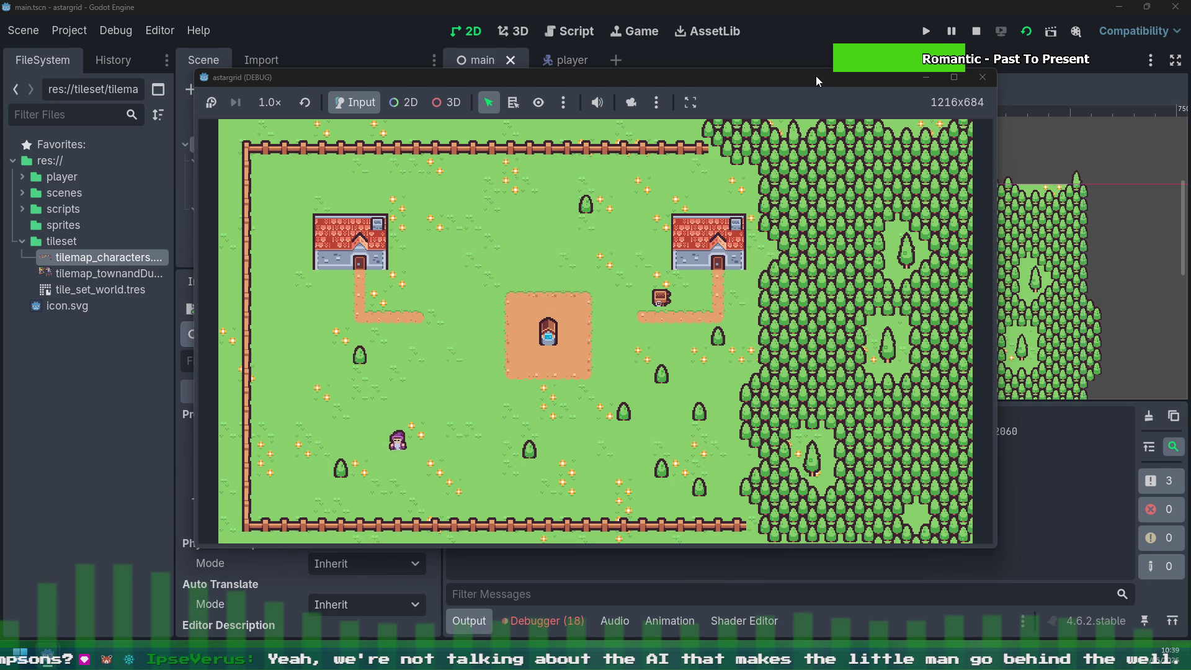
pyautogui.press('Left')
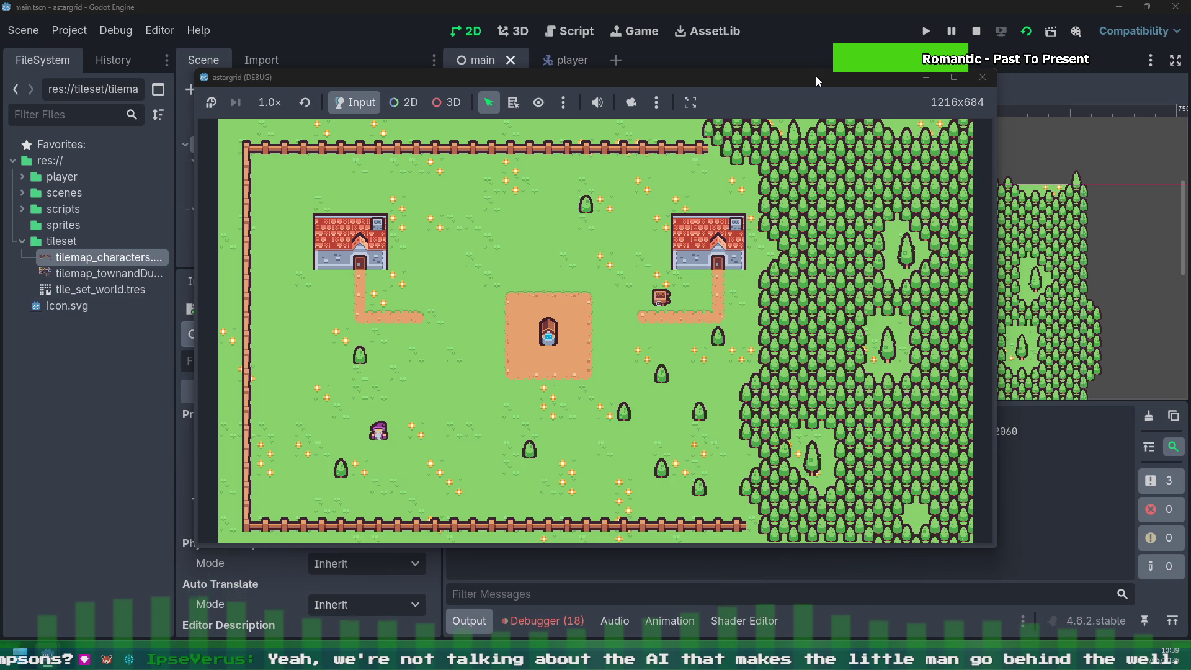
pyautogui.press('Right')
pyautogui.press('Down')
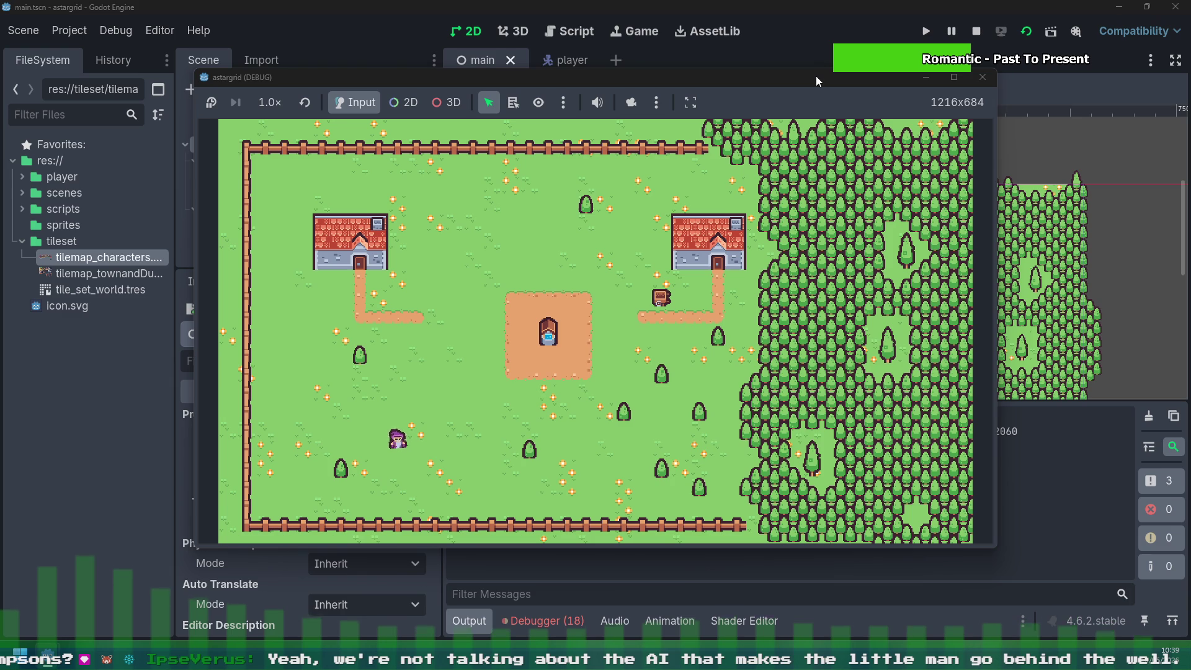
pyautogui.press('Right')
pyautogui.press('Down')
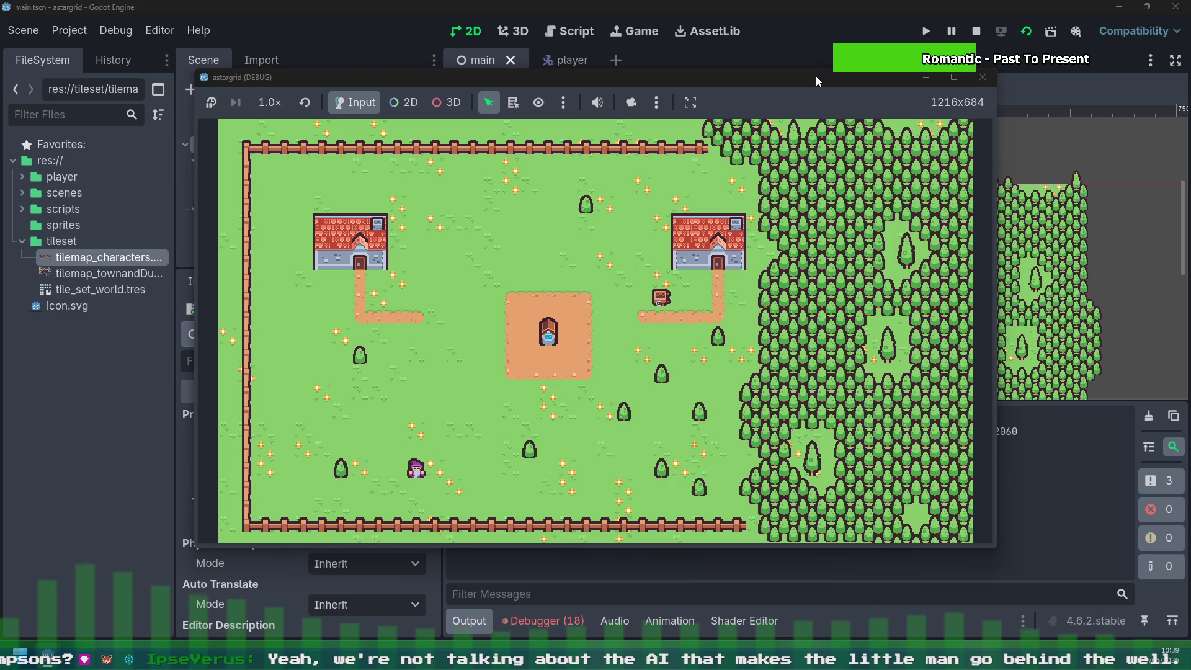
# Step: Walk the character up and left across the field toward the west fence
pyautogui.press('Up')
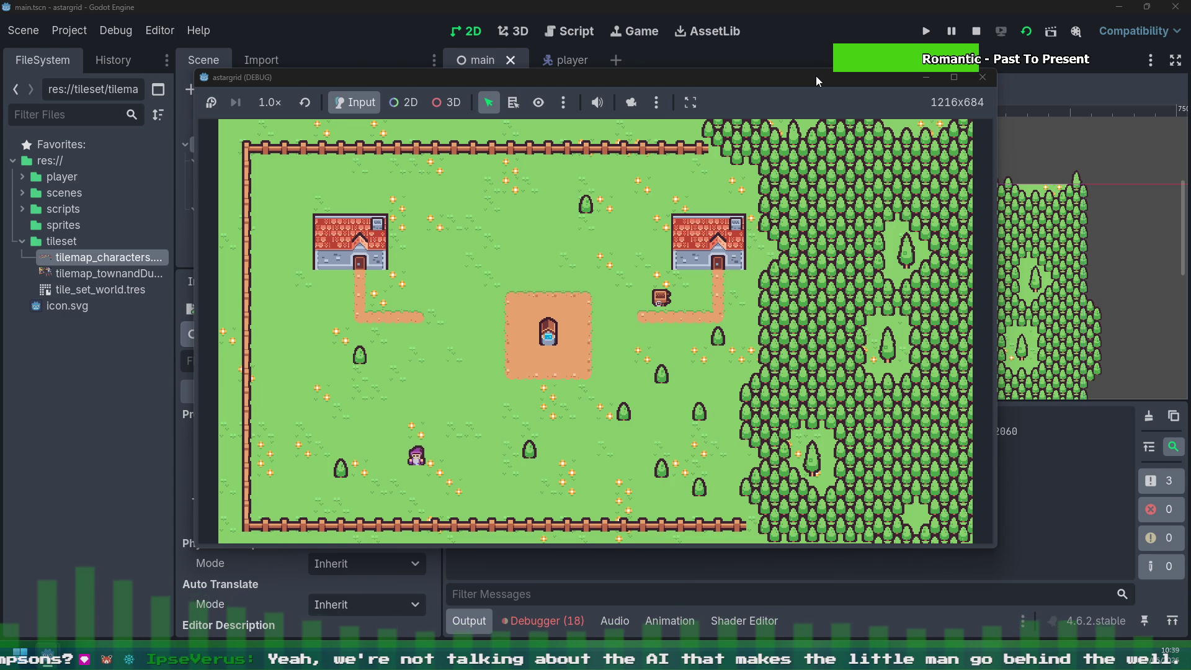
pyautogui.press('Left')
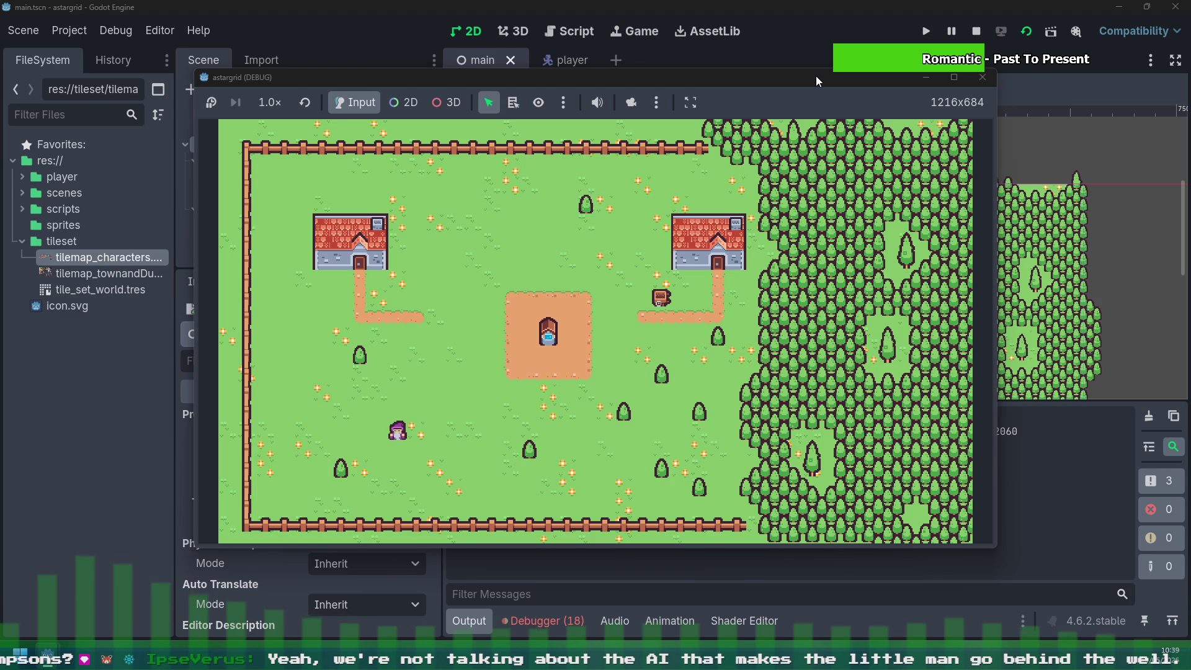
pyautogui.press('Left')
pyautogui.press('Up')
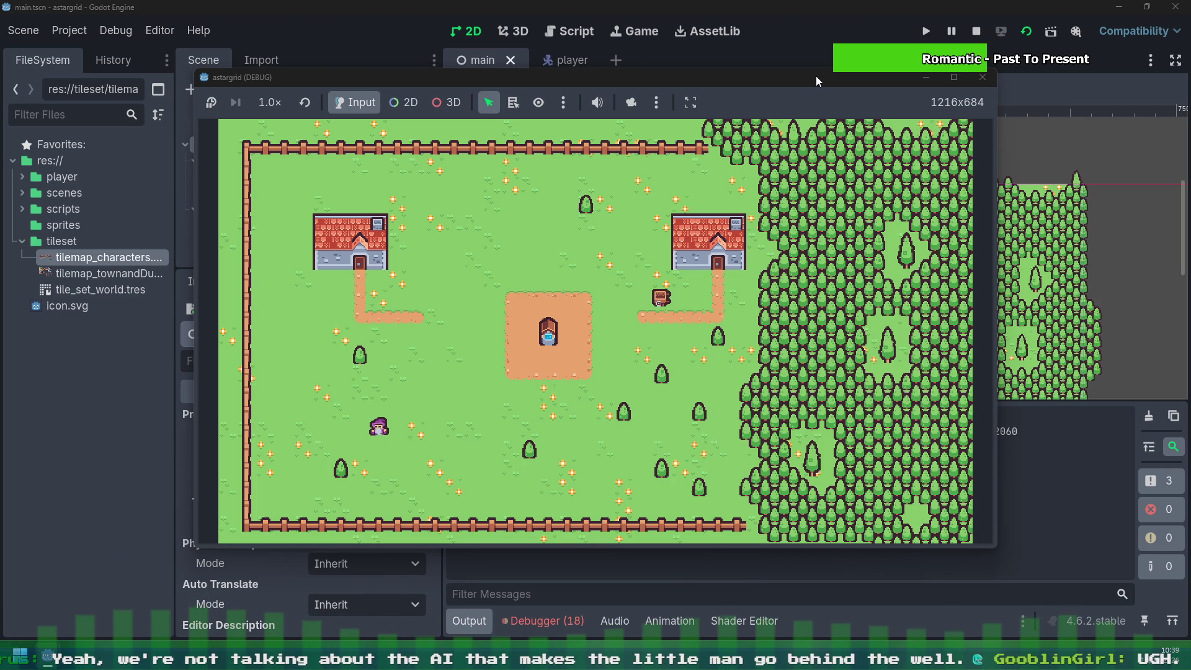
pyautogui.press('Left')
pyautogui.press('Up')
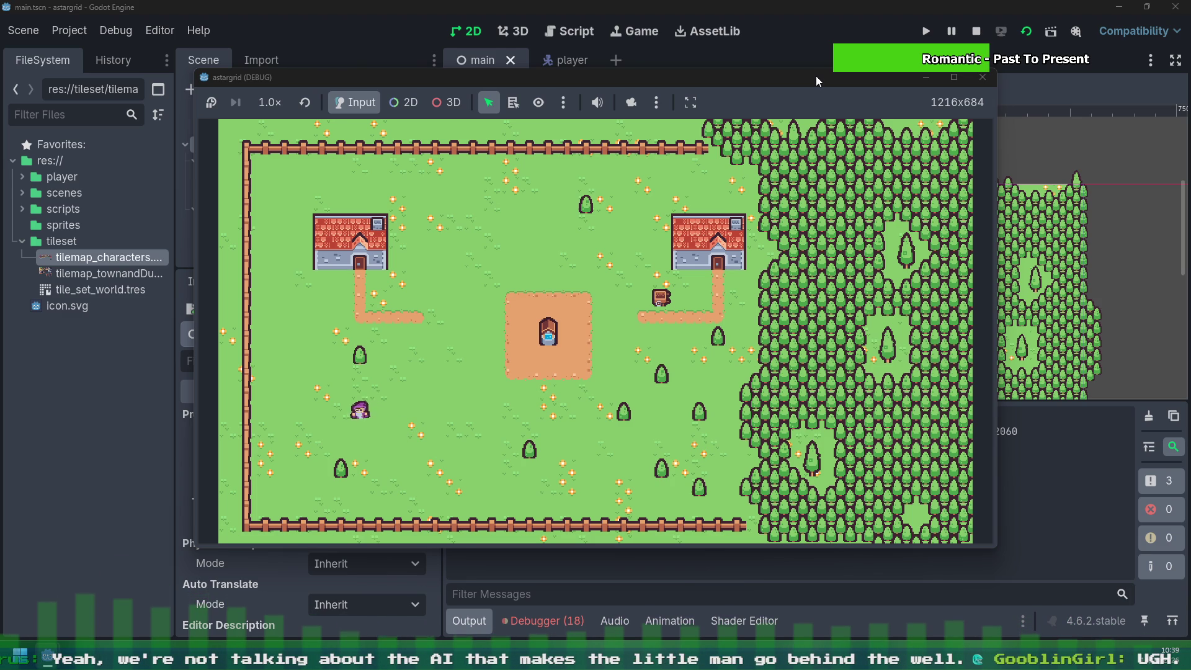
pyautogui.press('Left')
# Step: Bring the character beside the western fence, then one step back down
pyautogui.press('Left')
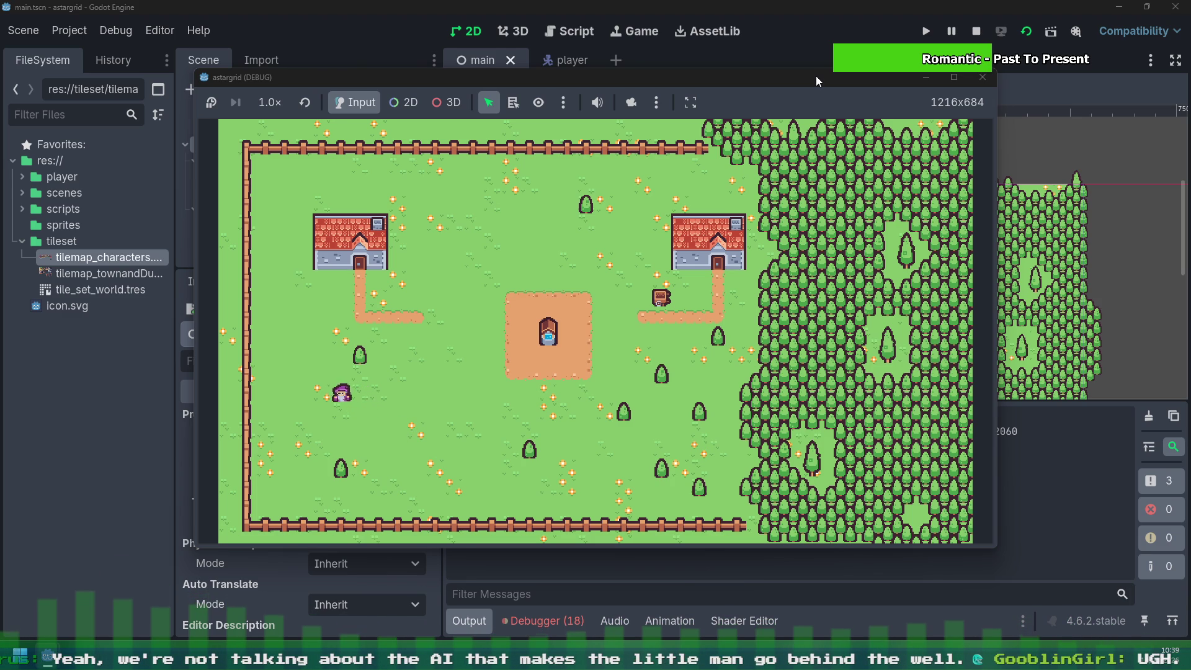
pyautogui.press('Up')
pyautogui.press('Up')
pyautogui.press('Left')
pyautogui.press('Up')
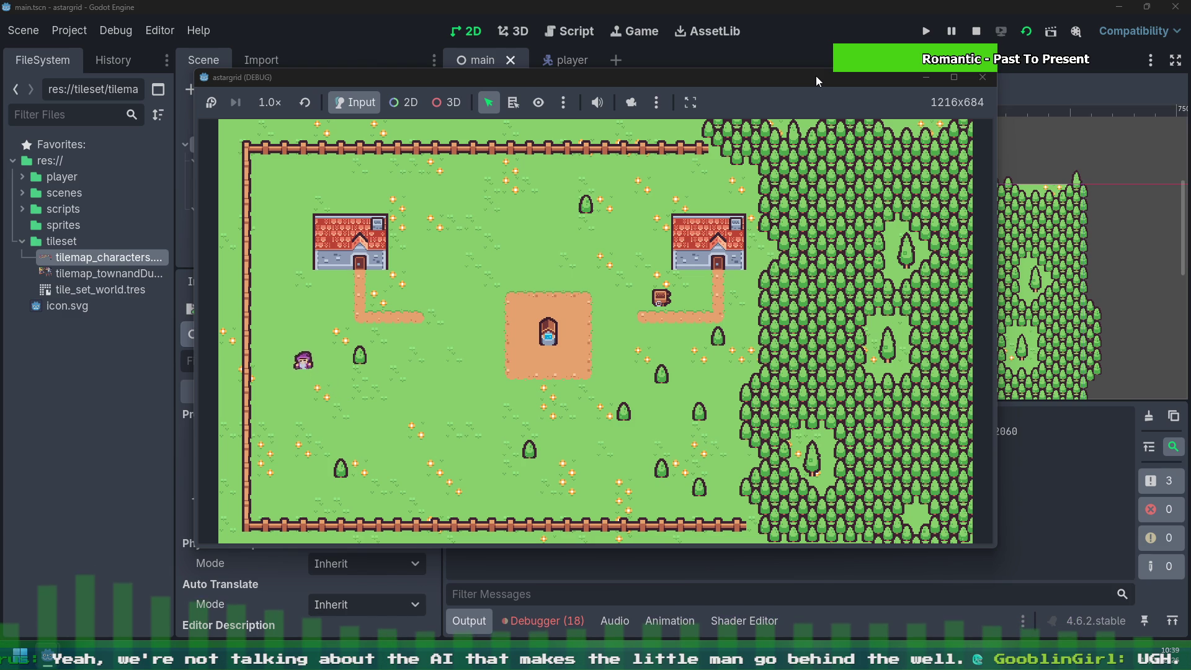
pyautogui.press('Left')
pyautogui.press('Up')
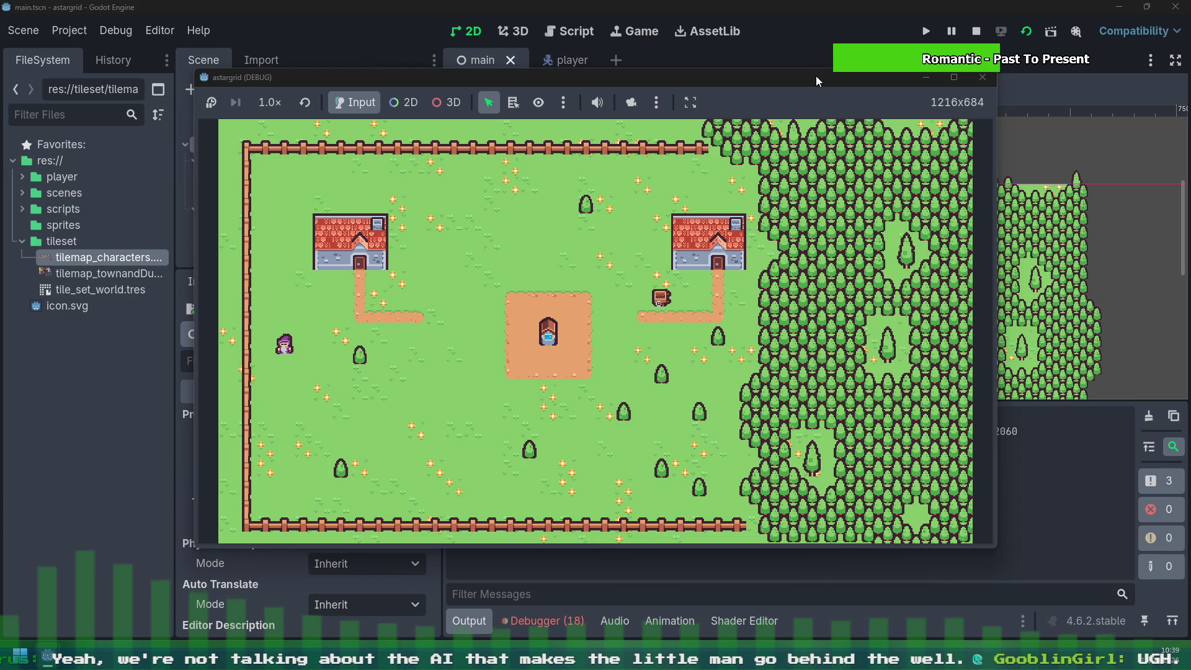
pyautogui.press('Left')
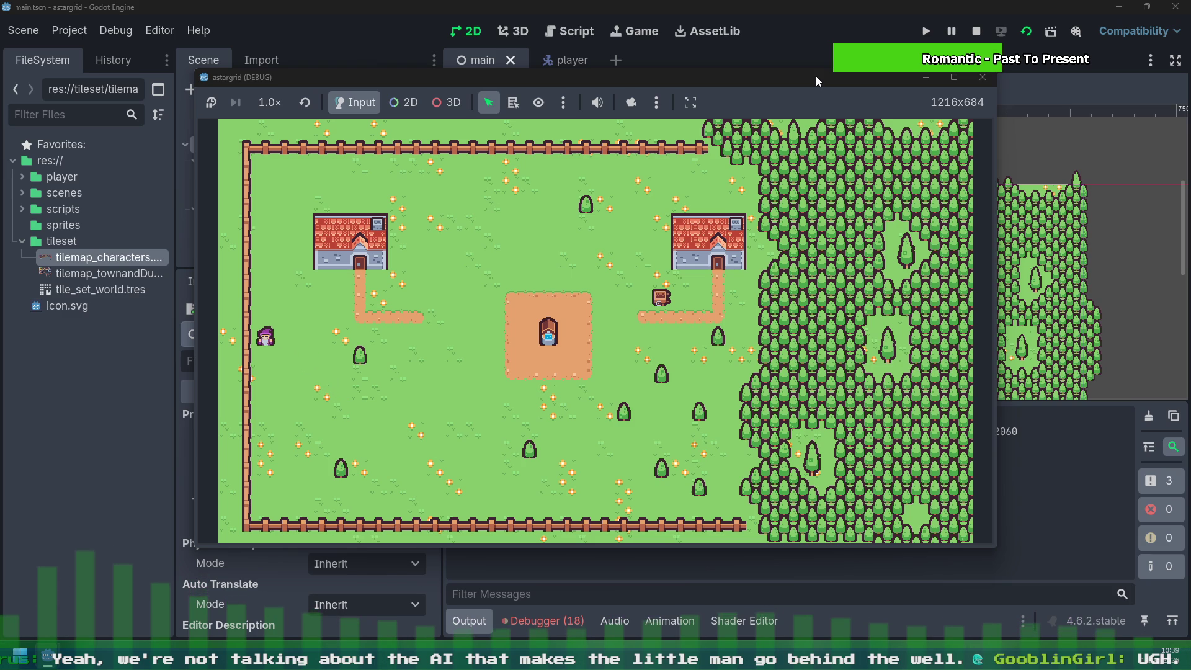
pyautogui.press('Down')
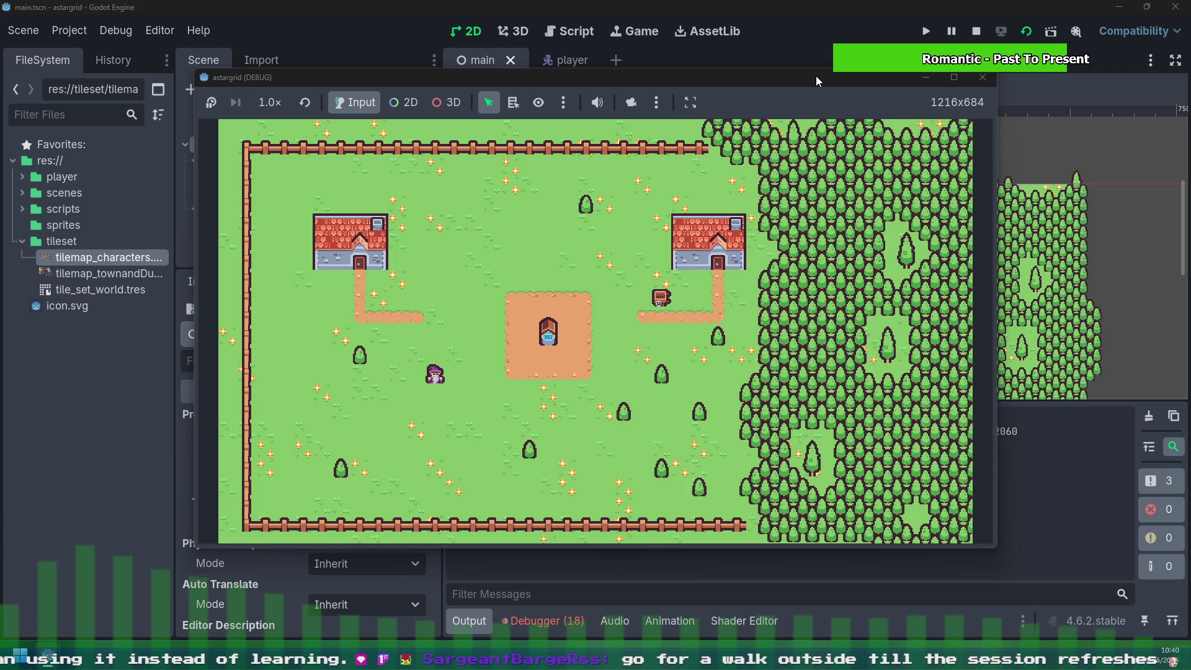
# Step: Walk the character a step down in the left field, just below the plaza's level
pyautogui.press('Down')
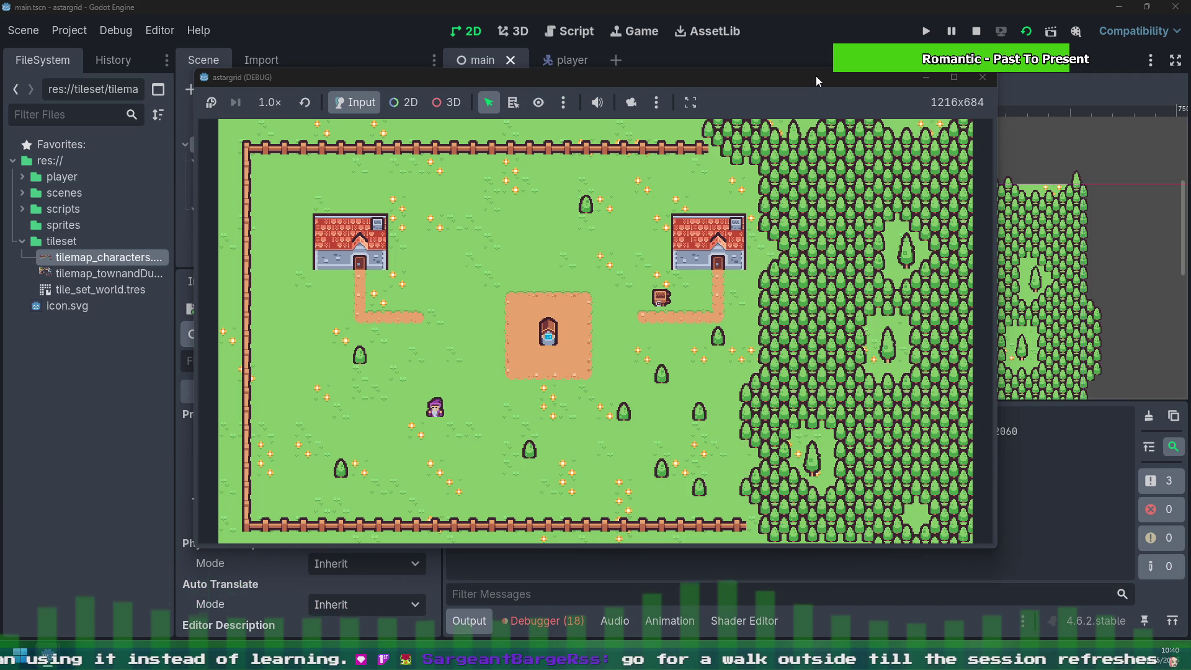
# Step: Walk the character down and left toward the lower trees, then back up past them
pyautogui.press('Left')
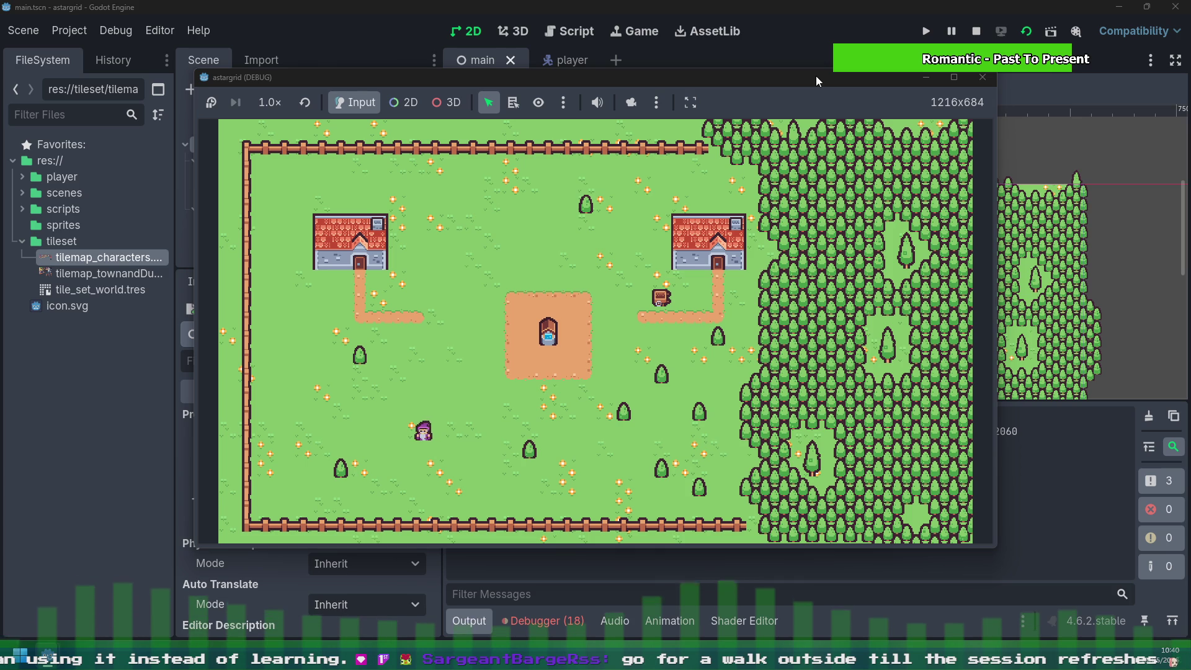
pyautogui.press('Down')
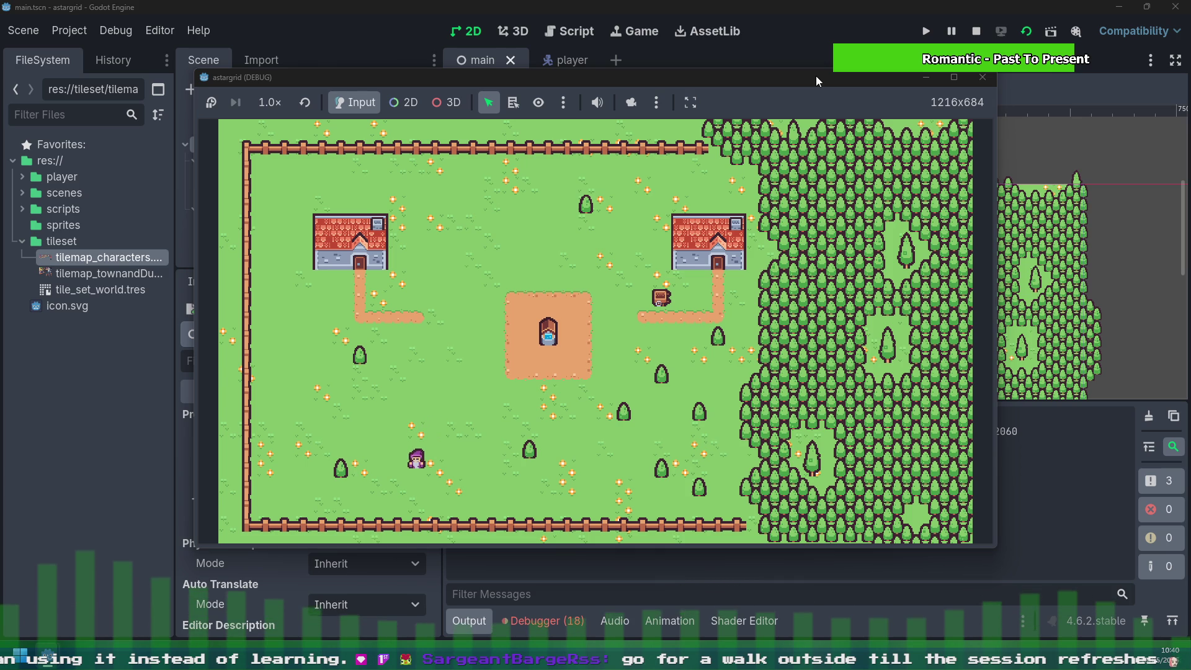
pyautogui.press('Left')
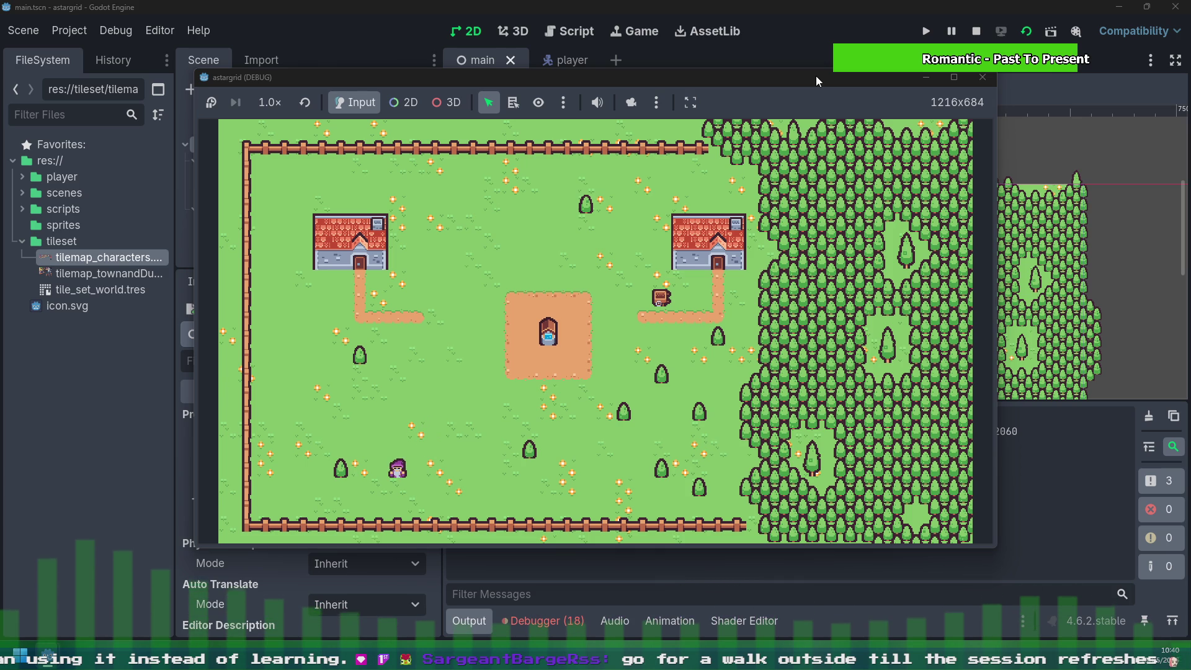
pyautogui.press('Up')
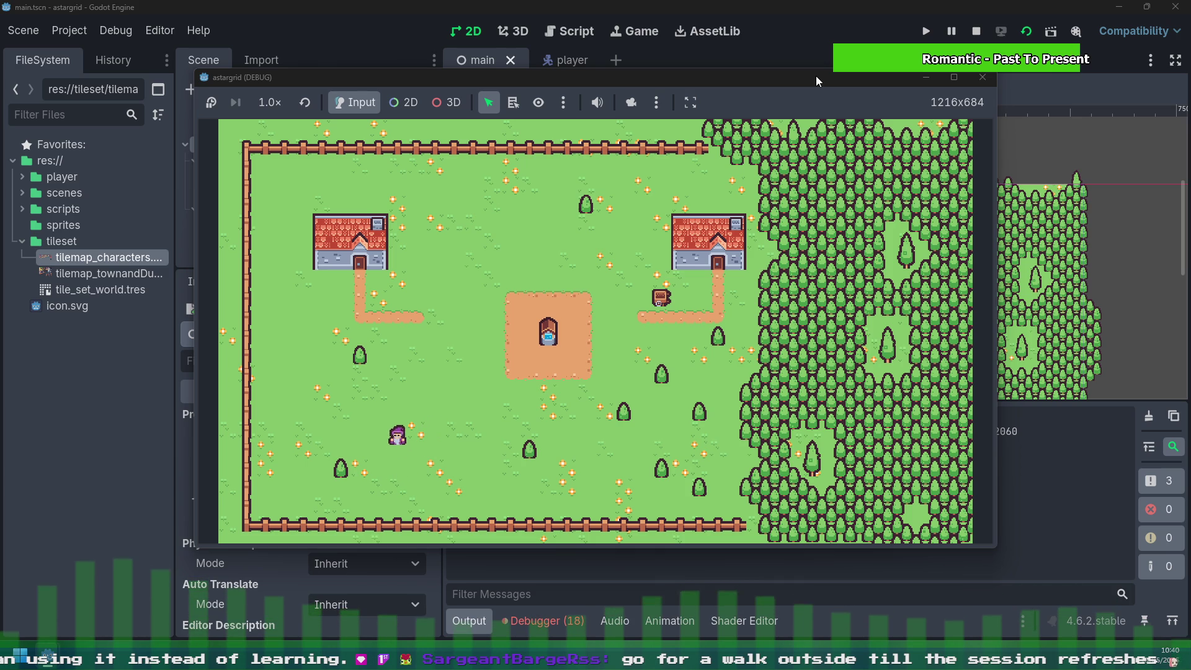
pyautogui.press('Up')
pyautogui.press('Left')
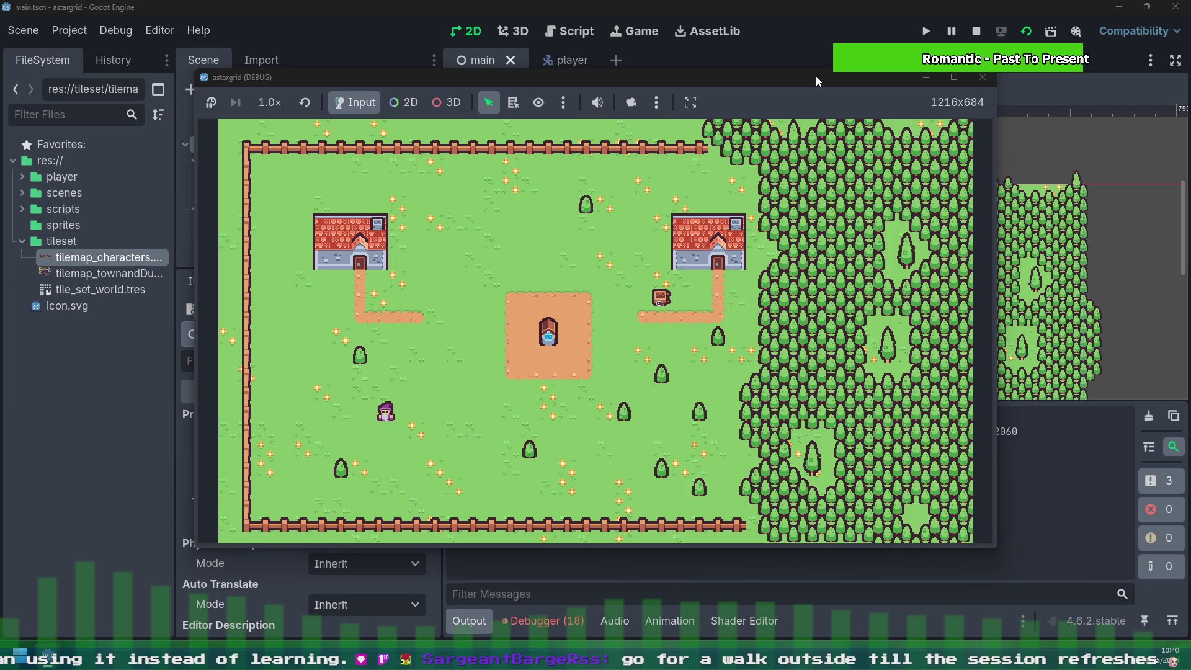
pyautogui.press('Up')
pyautogui.press('Up')
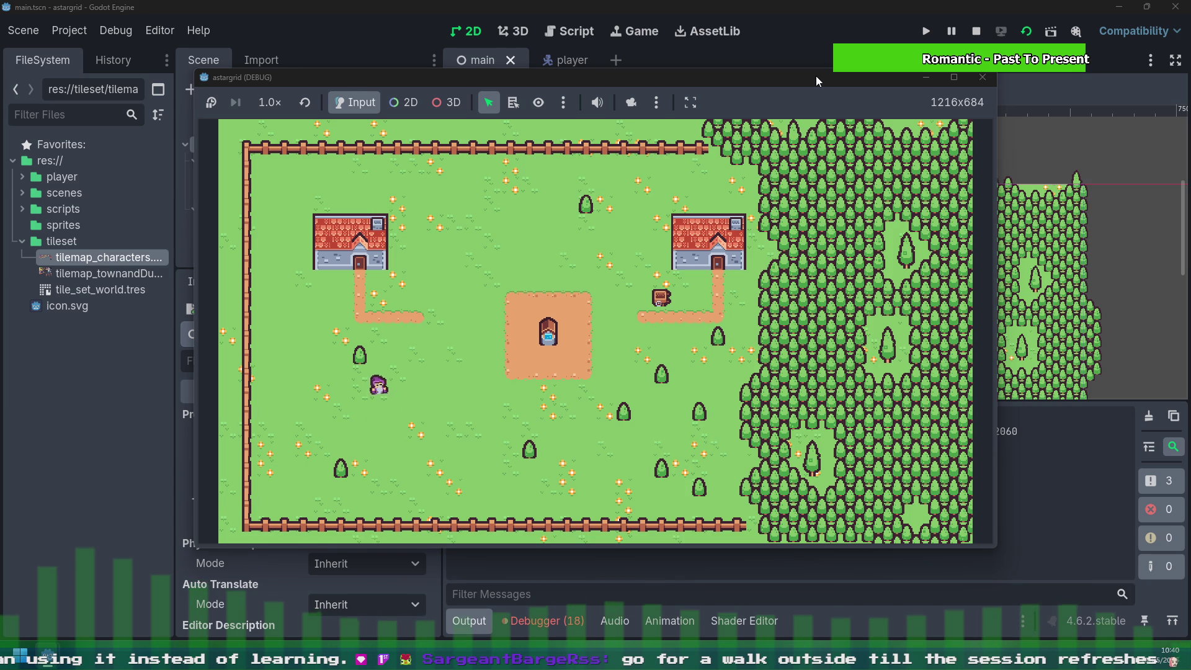
# Step: Walk the character right and up toward the dirt path
pyautogui.press('Right')
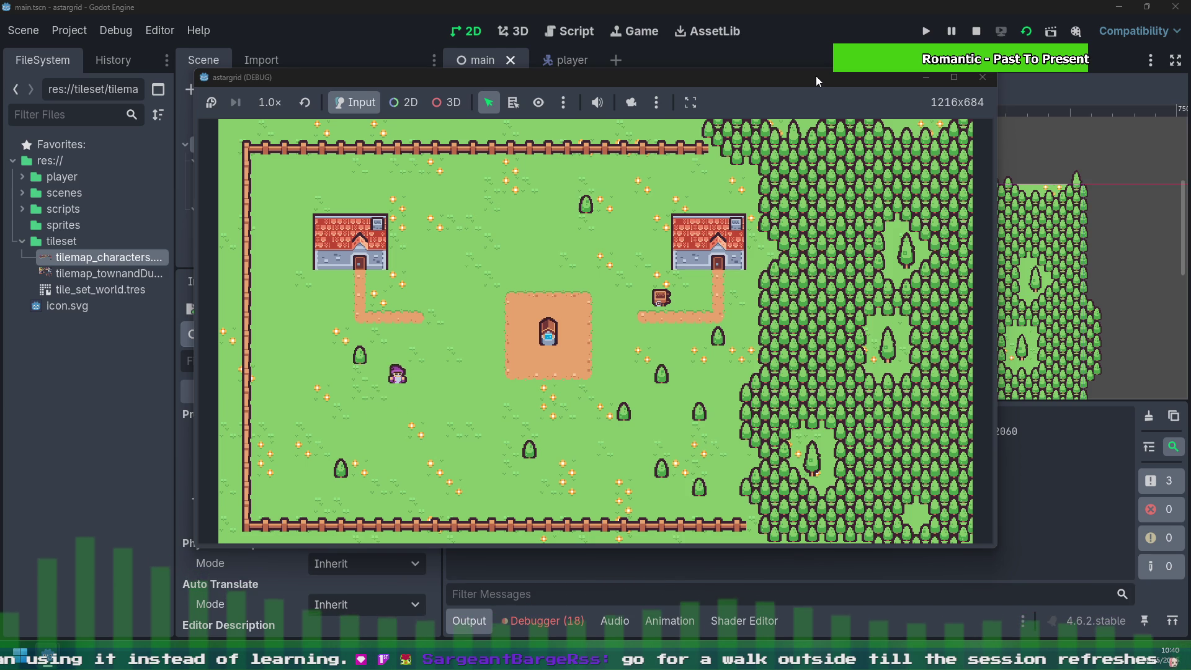
pyautogui.press('Right')
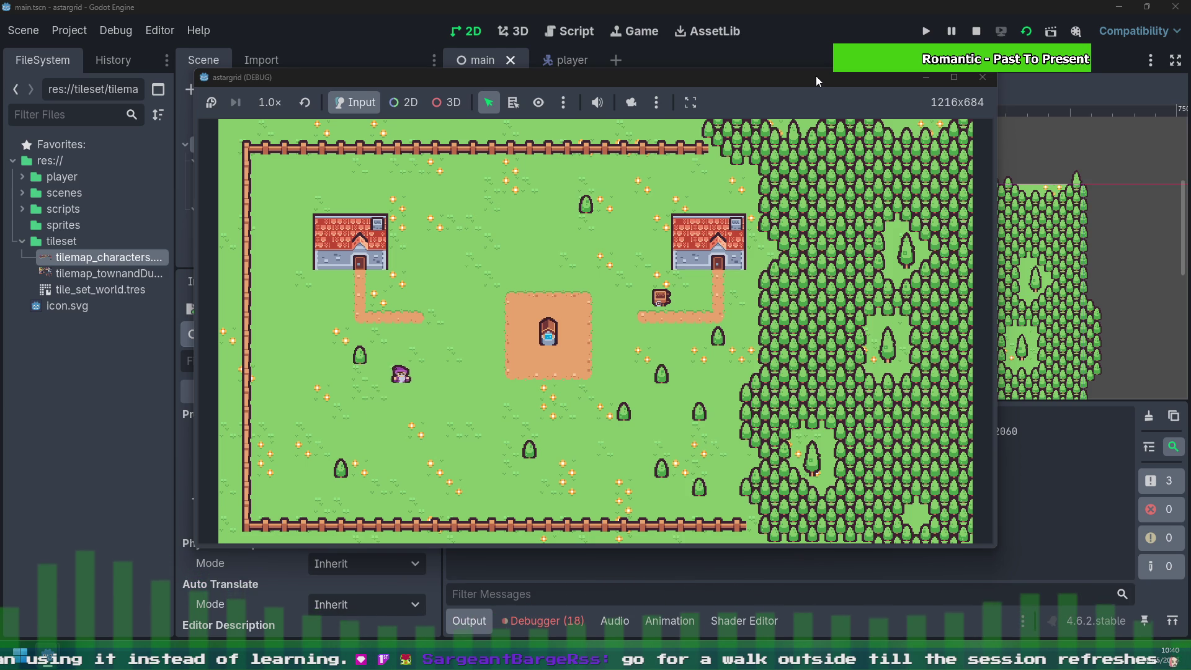
pyautogui.press('Right')
pyautogui.press('Up')
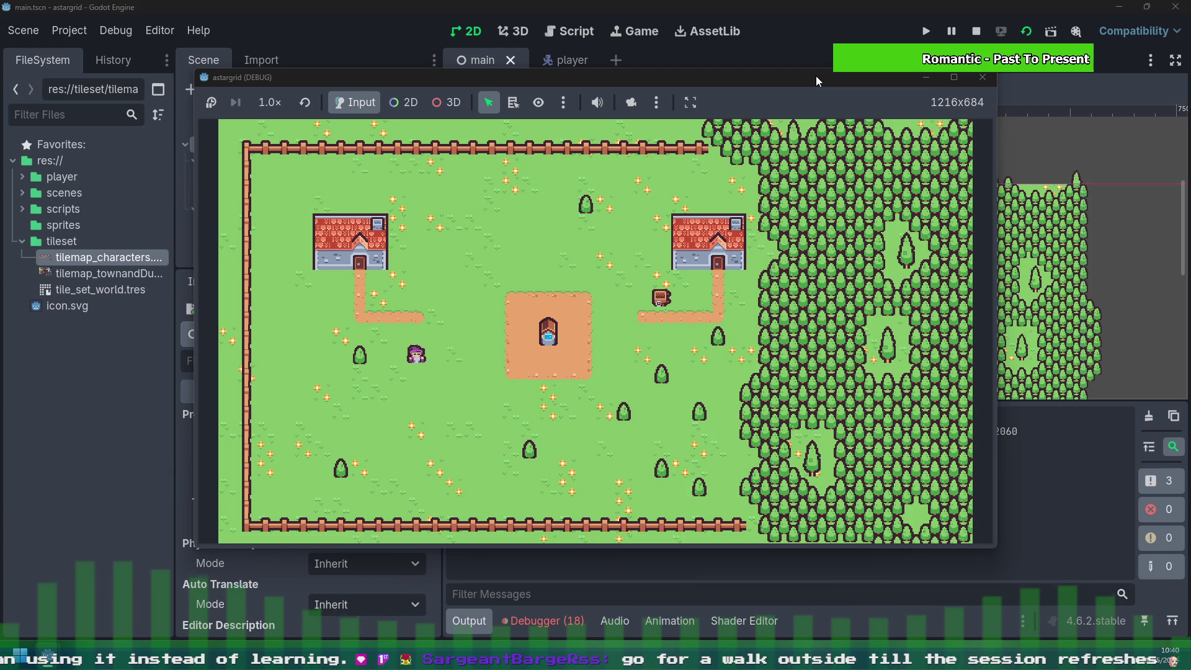
pyautogui.press('Up')
pyautogui.press('Right')
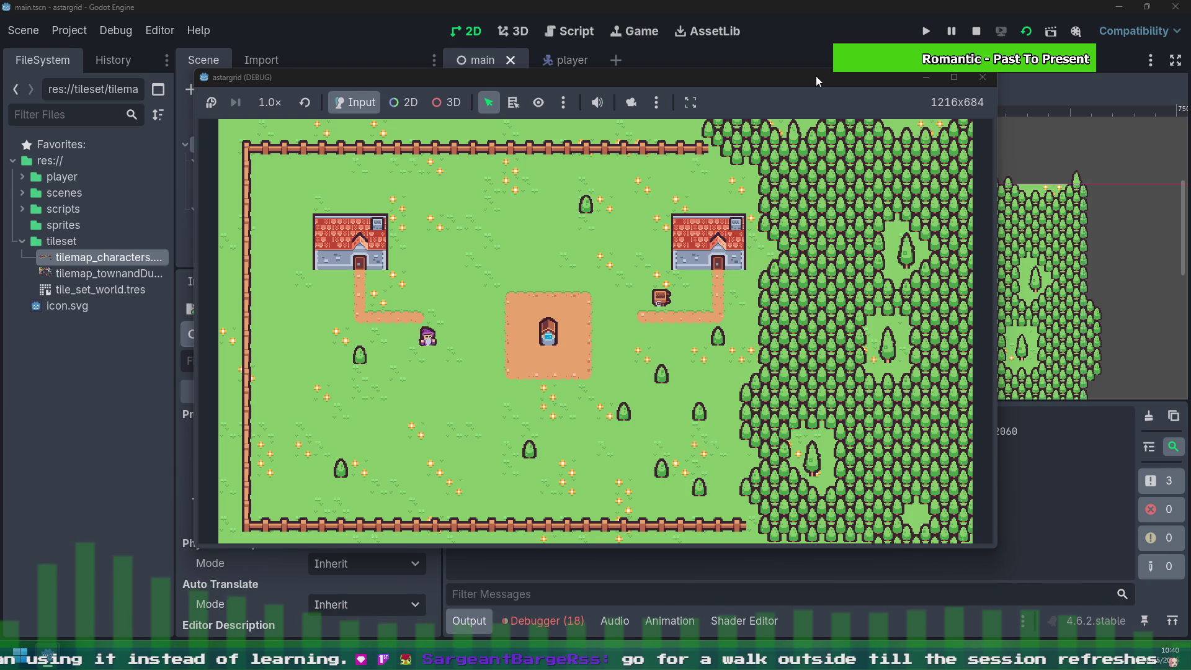
# Step: Walk the character right across the plaza to its top edge near the well
pyautogui.press('Right')
pyautogui.press('Up')
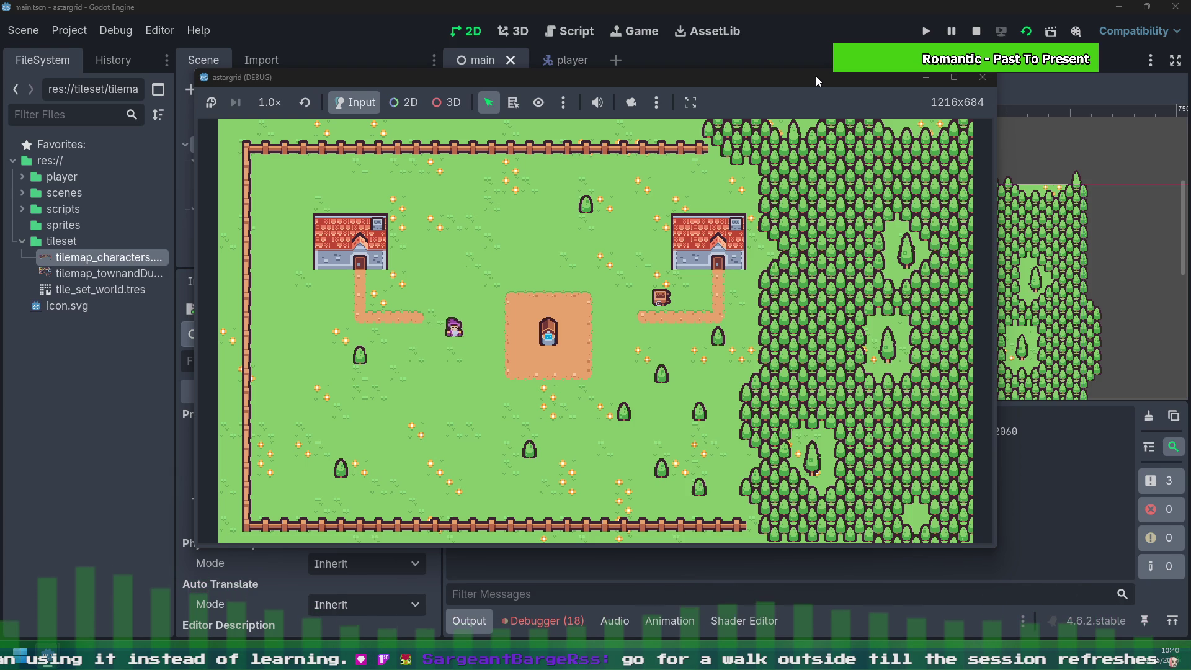
pyautogui.press('Right')
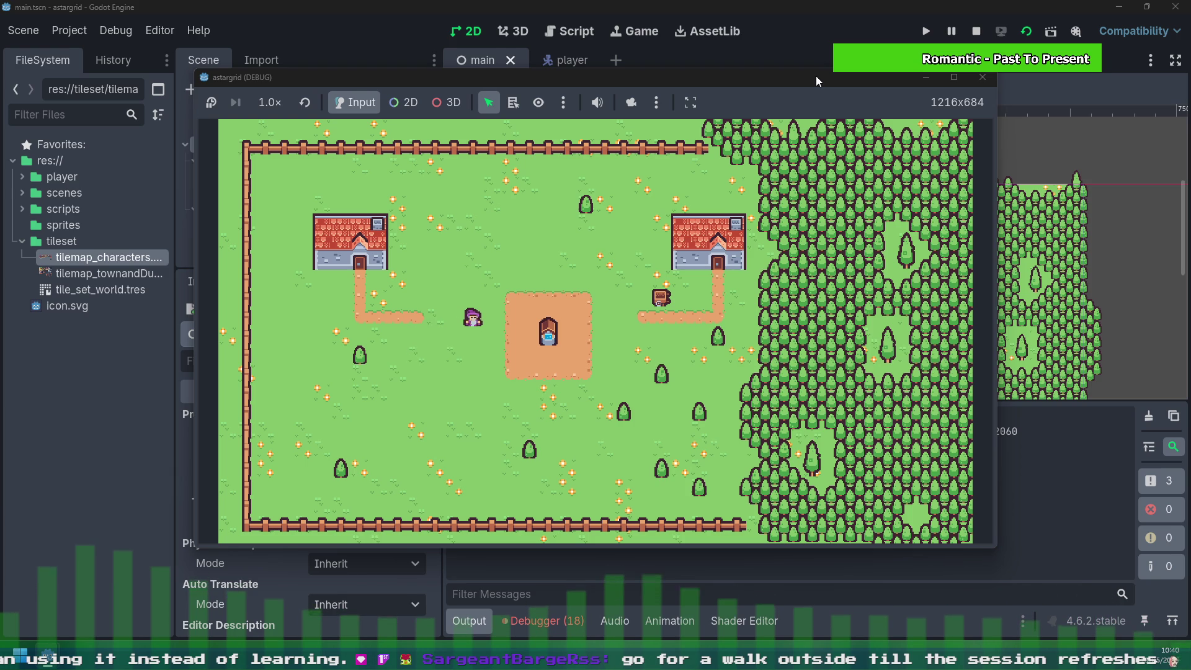
pyautogui.press('Right')
pyautogui.press('Right')
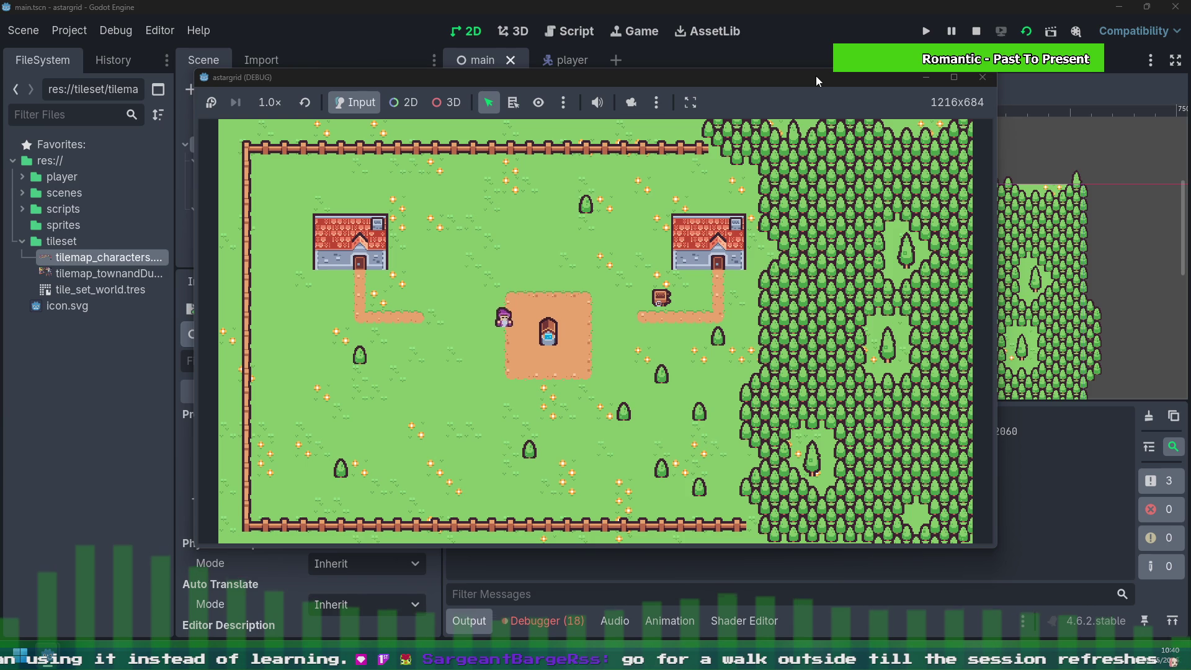
pyautogui.press('Right')
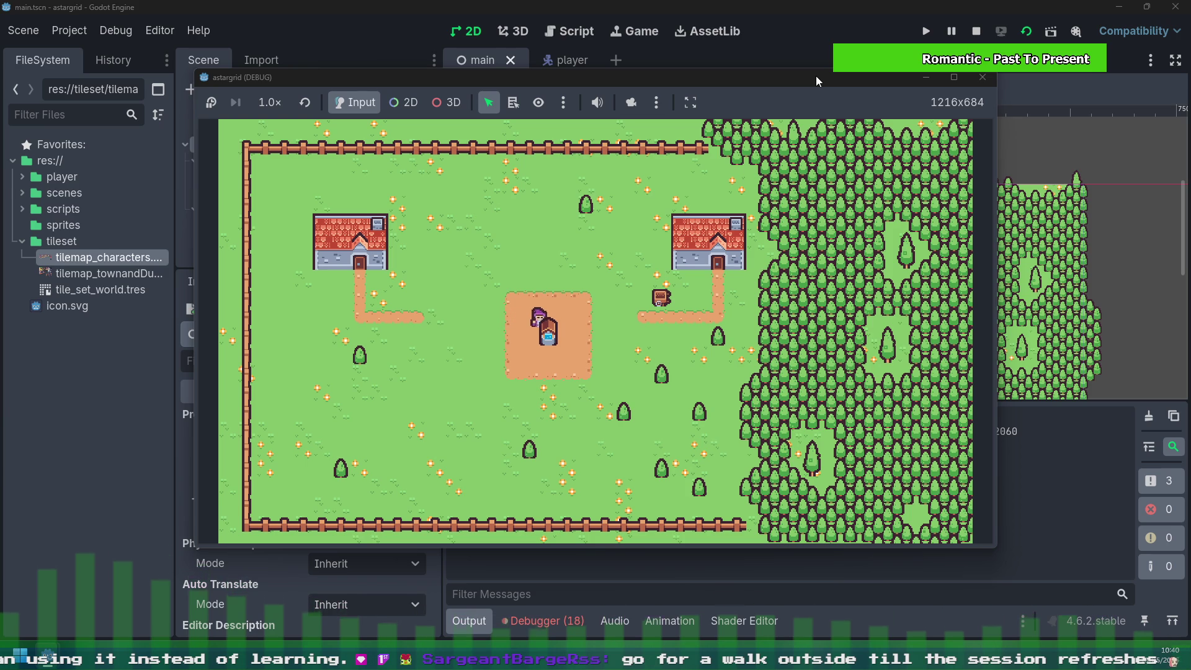
pyautogui.press('Up')
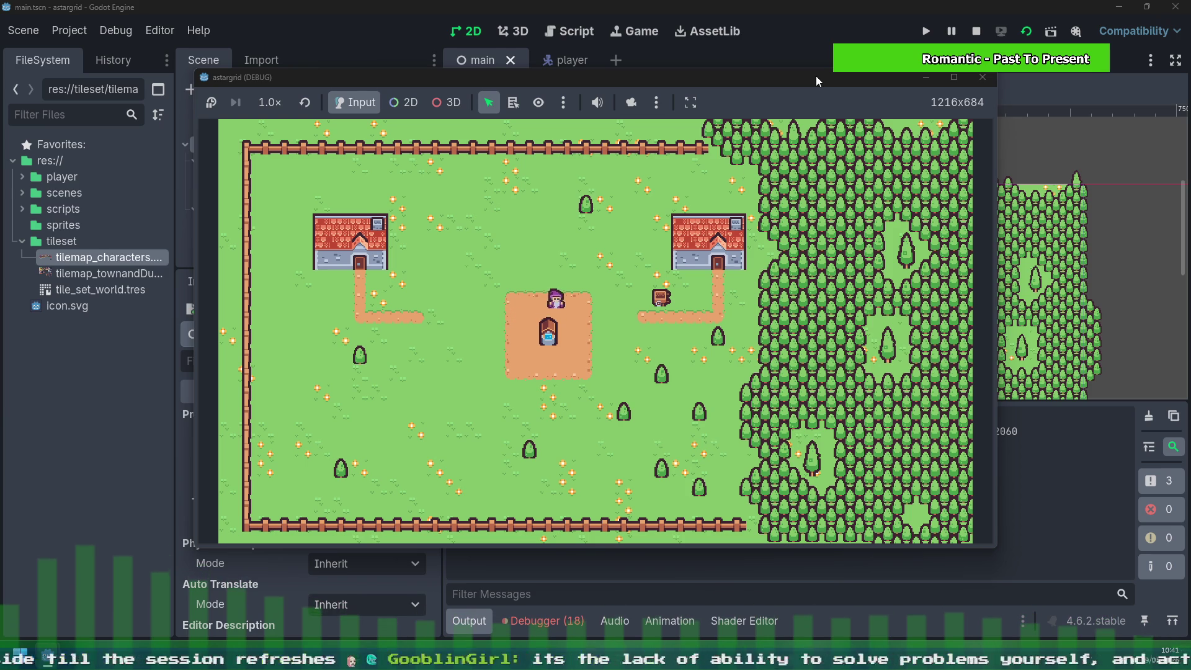
pyautogui.press('Right')
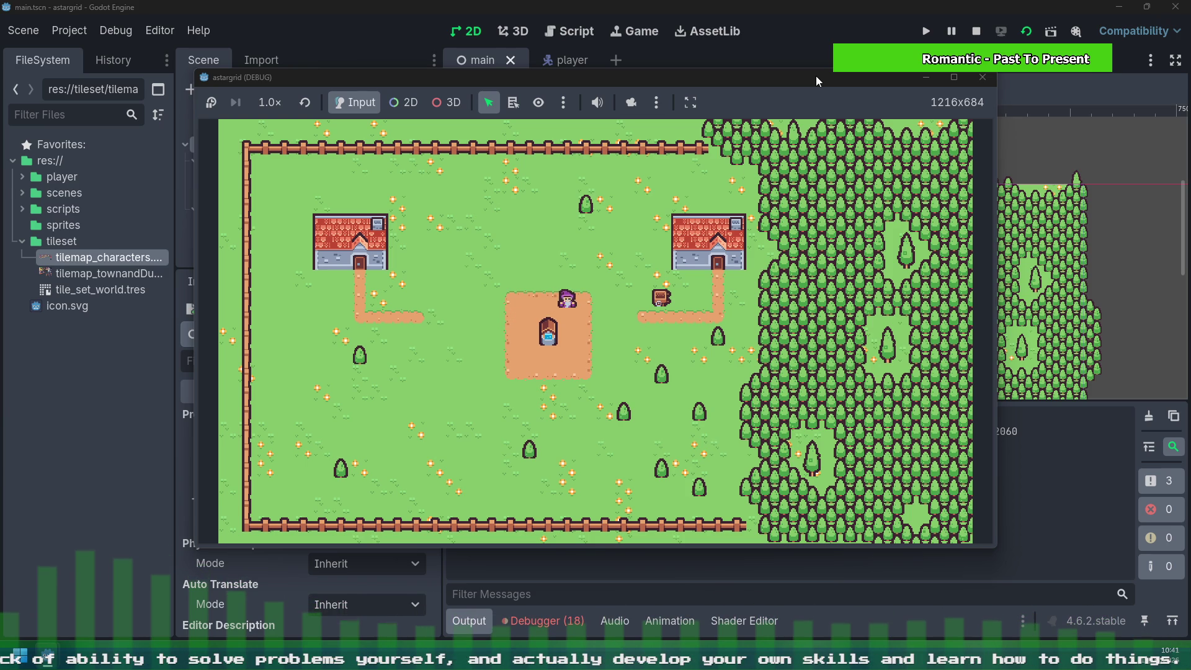
# Step: Walk the character above the plaza and up between the houses toward the top fence
pyautogui.press('Left')
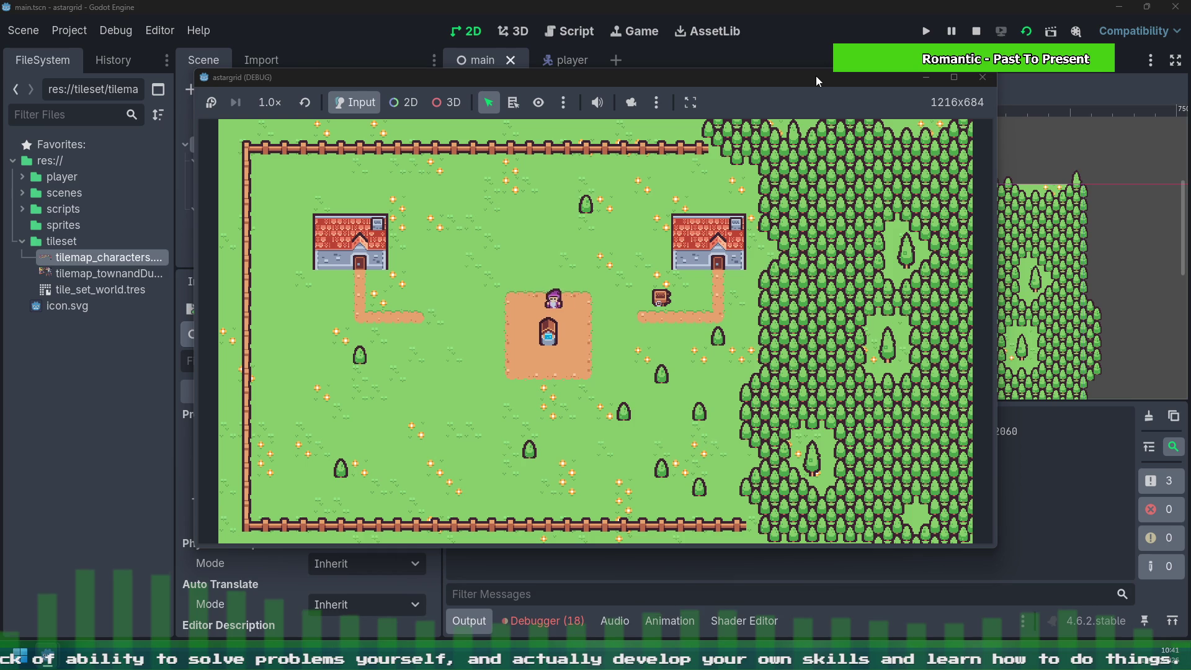
pyautogui.press('Up')
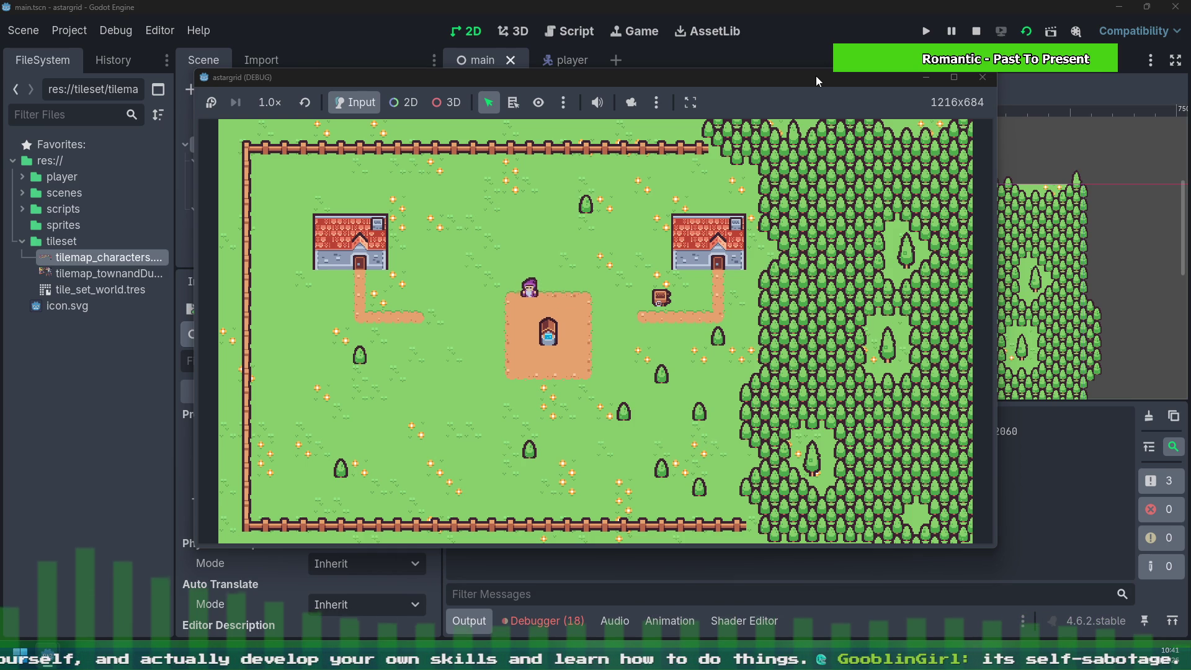
pyautogui.press('Left')
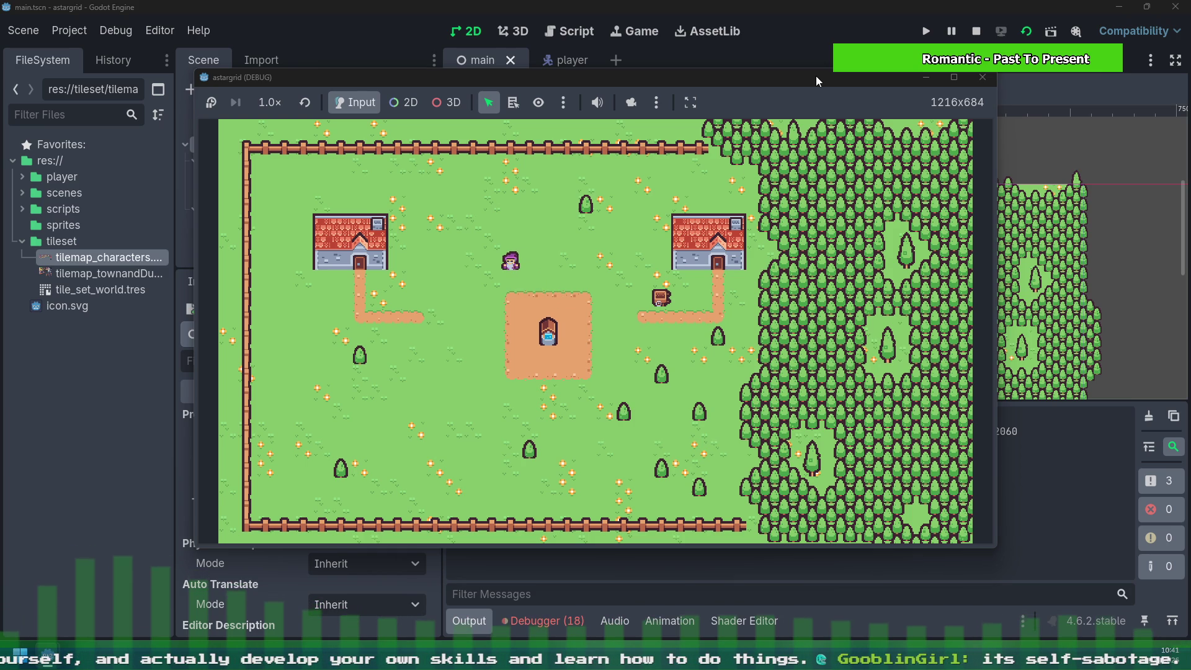
pyautogui.press('Right')
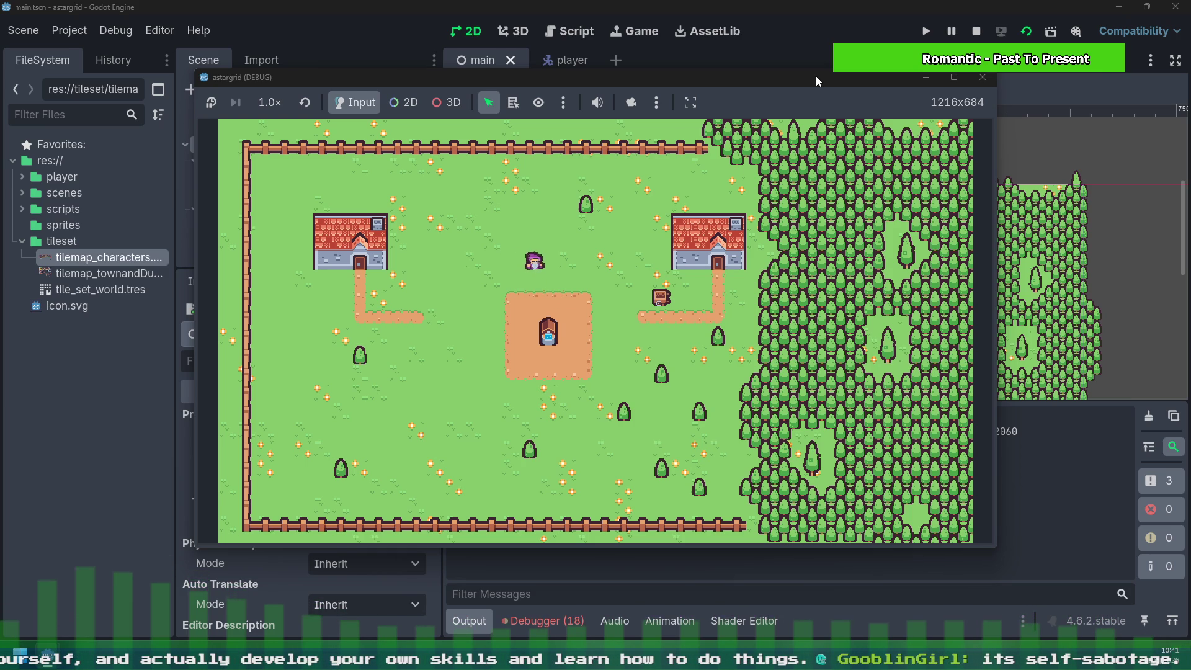
pyautogui.press('Up')
pyautogui.press('Right')
pyautogui.press('Right')
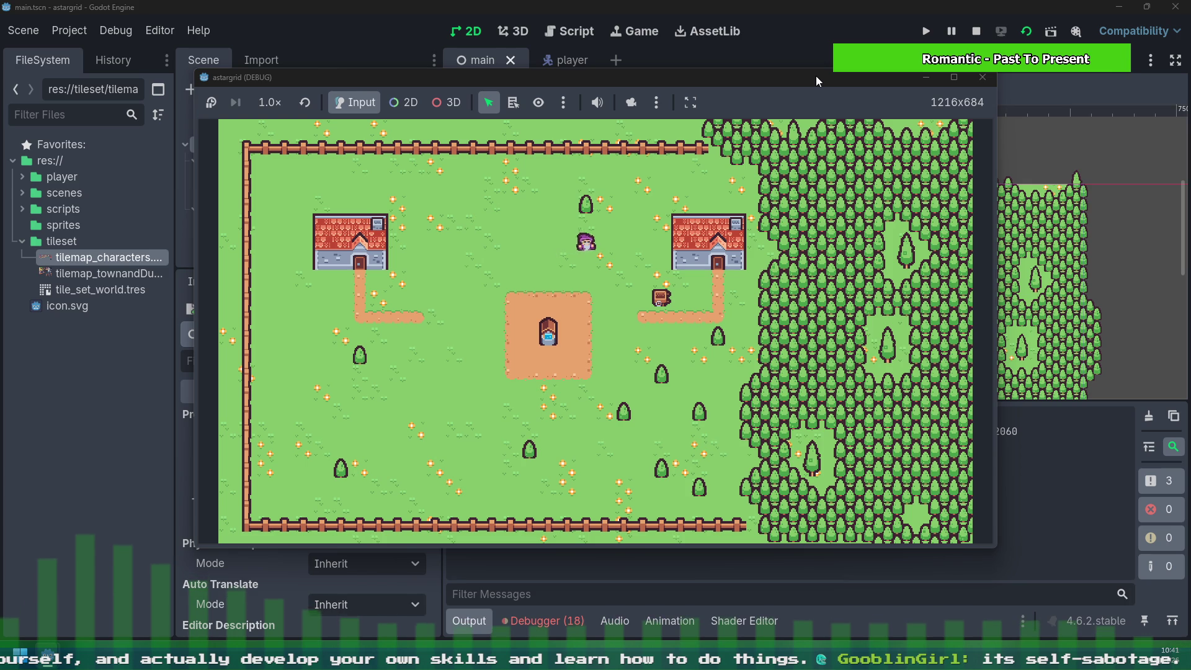
pyautogui.press('Up')
pyautogui.press('Up')
pyautogui.press('Right')
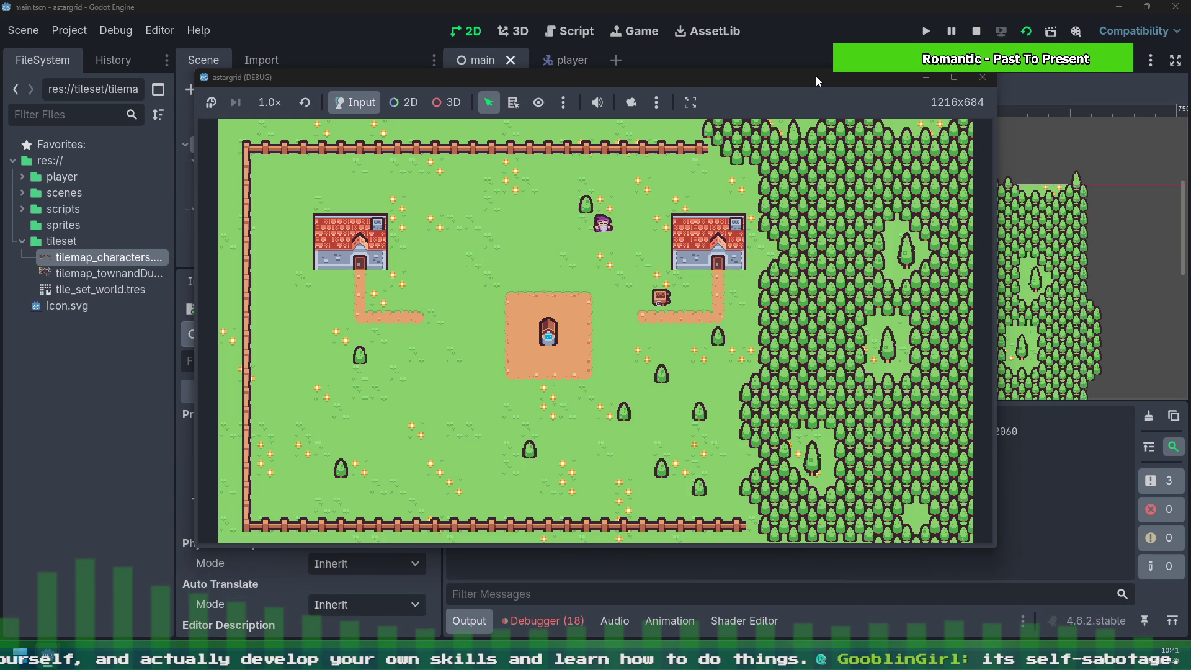
pyautogui.press('Up')
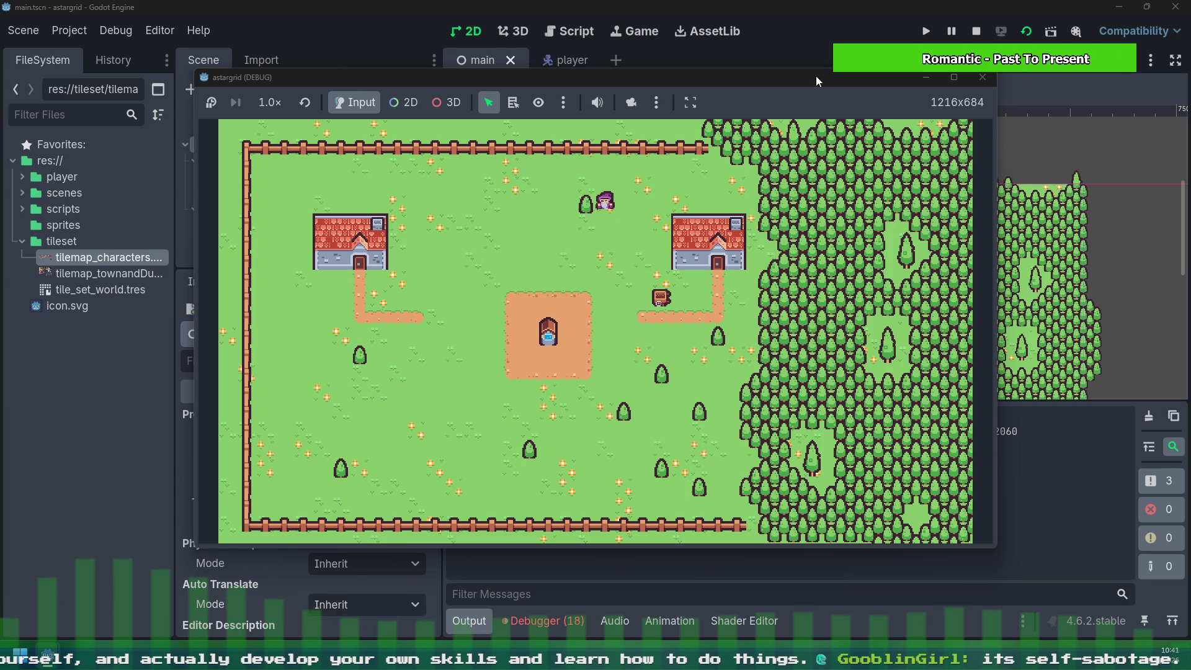
pyautogui.press('Up')
# Step: Walk the player right along the top fence, then down beside the right house
pyautogui.press('Left')
pyautogui.press('Left')
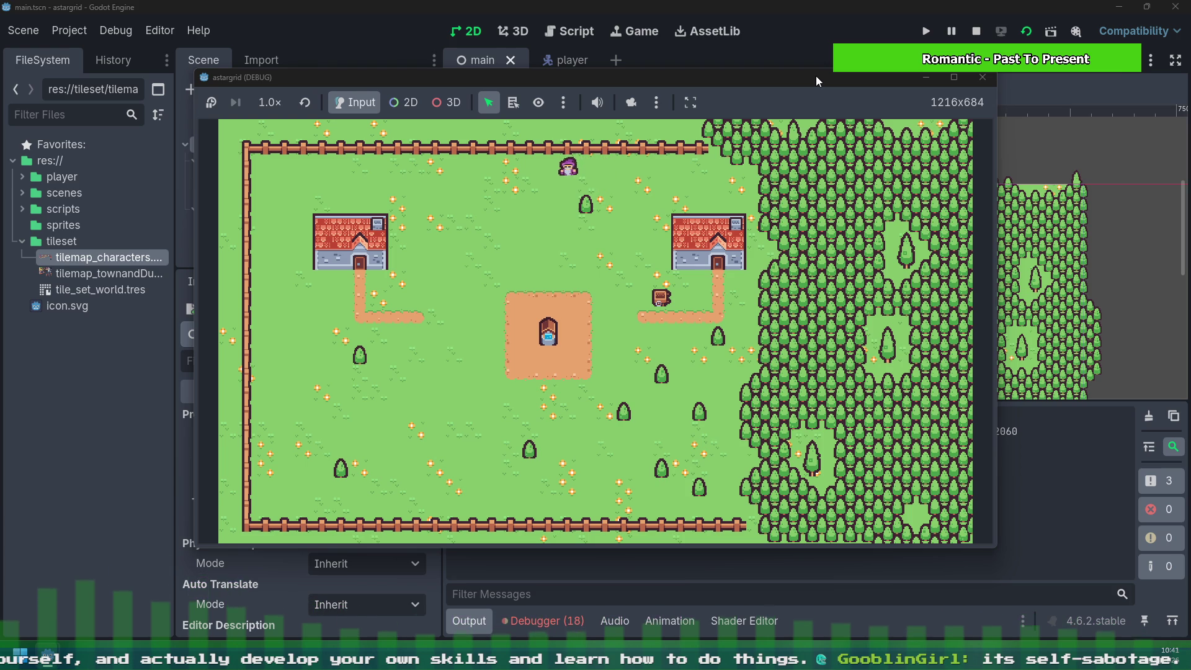
pyautogui.press('Right')
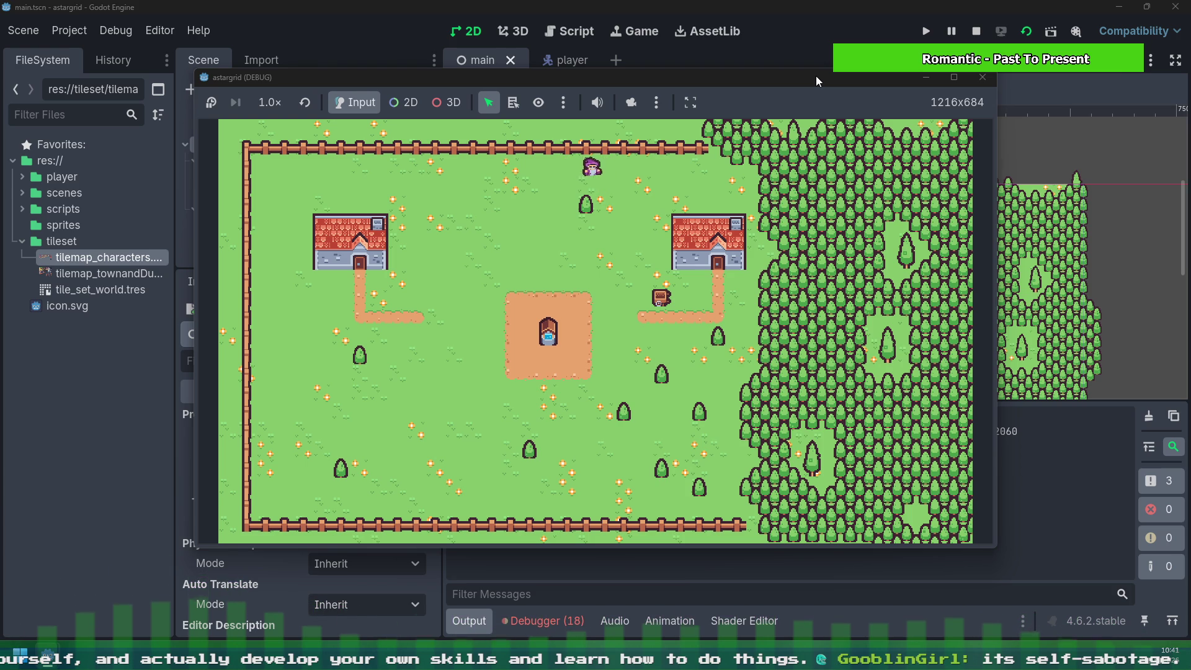
pyautogui.press('Right')
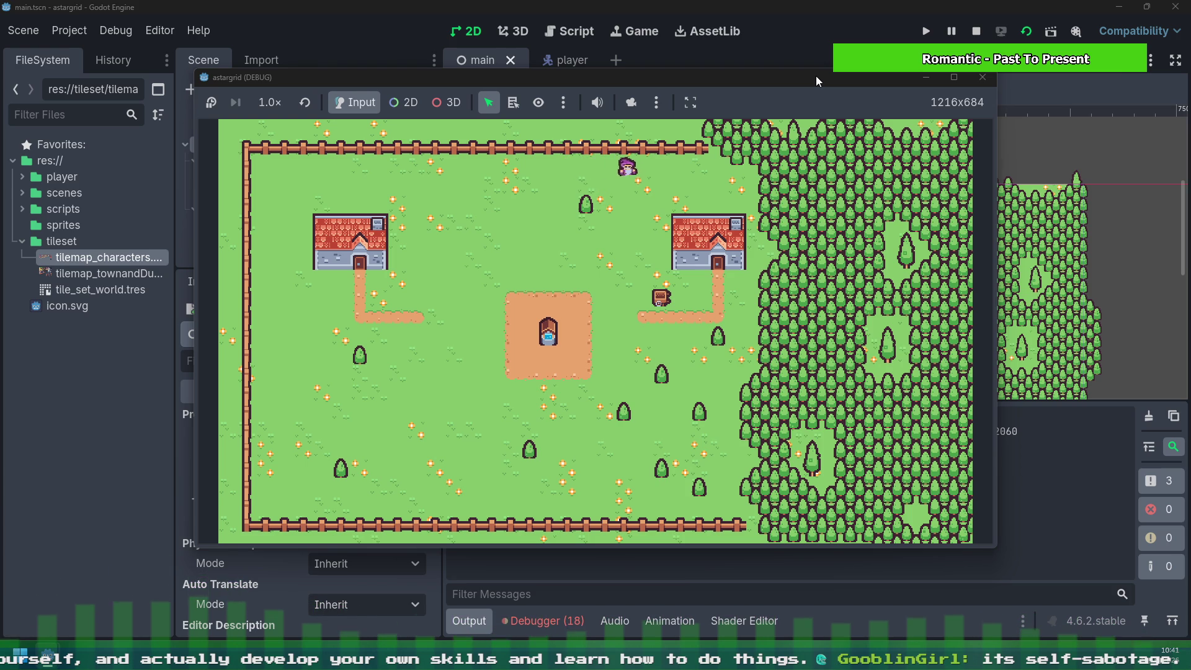
pyautogui.press('Right')
pyautogui.press('Down')
pyautogui.press('Down')
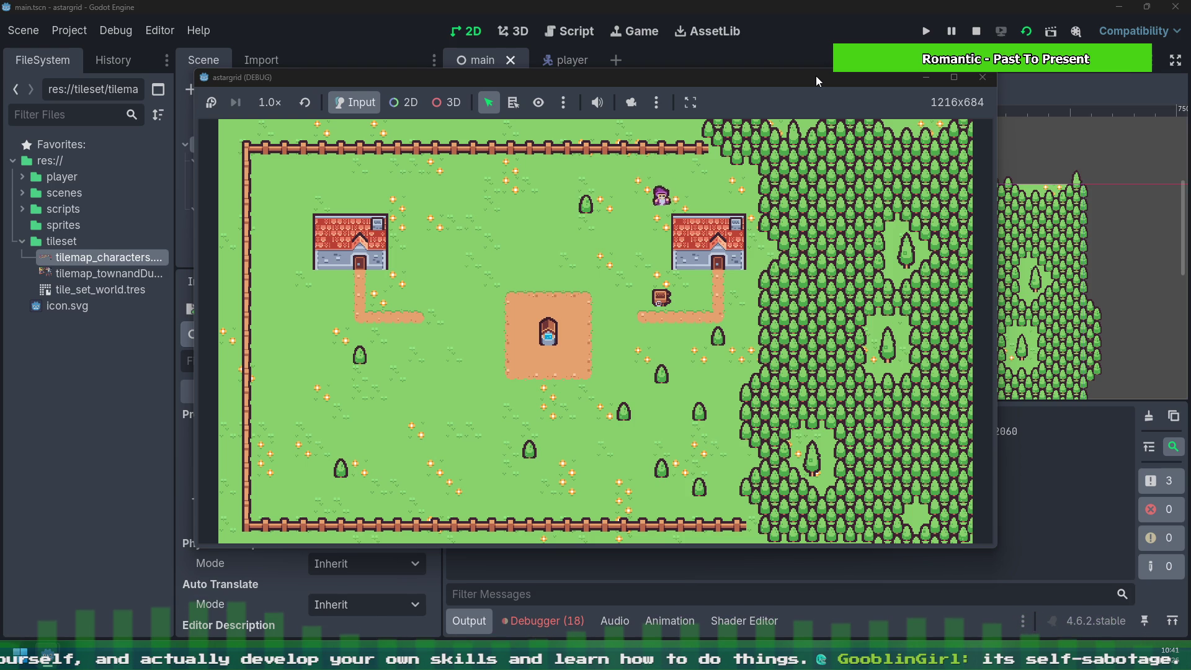
pyautogui.press('Down')
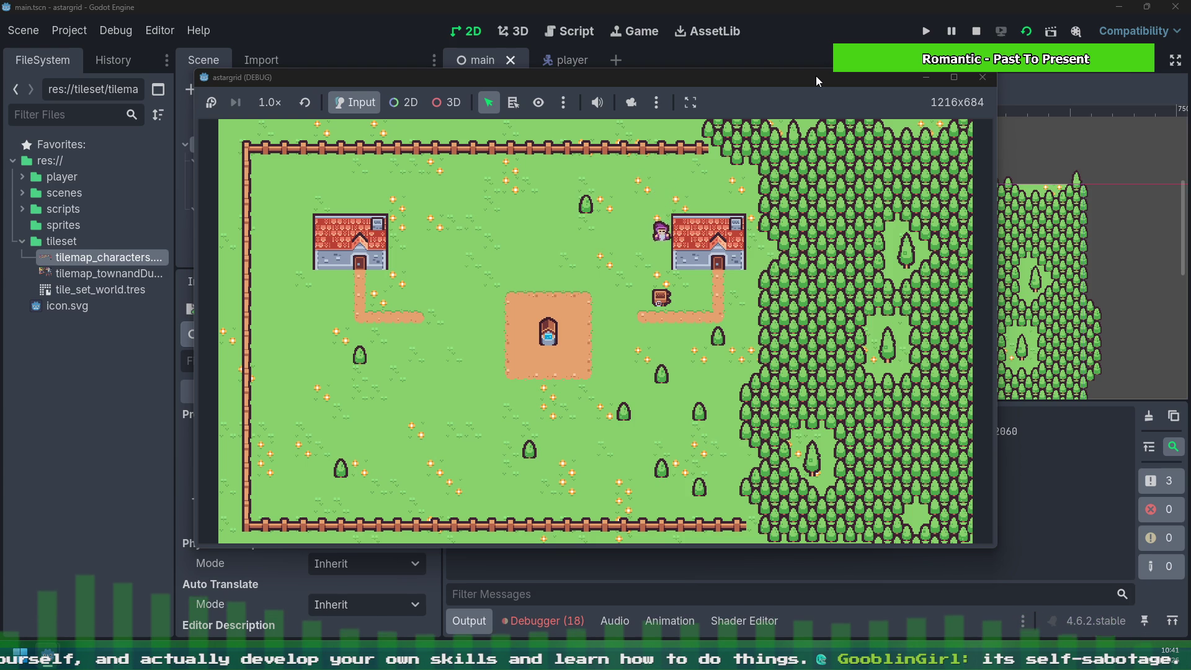
pyautogui.press('Down')
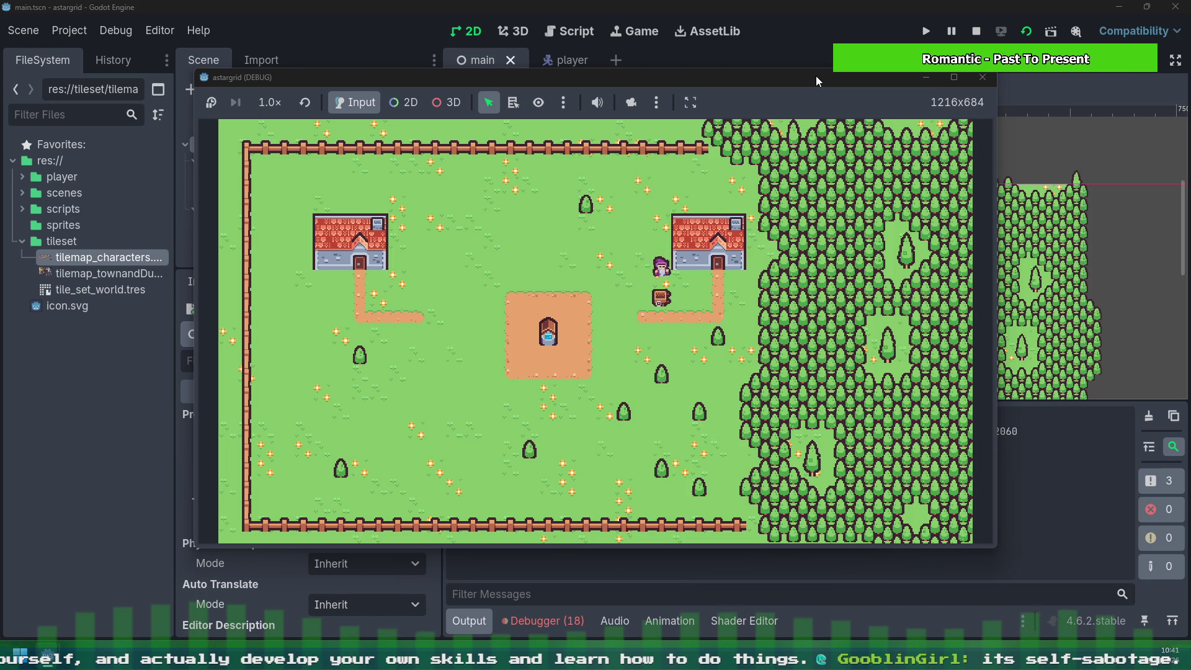
# Step: Walk the player right past the right house, then back to the left
pyautogui.press('Right')
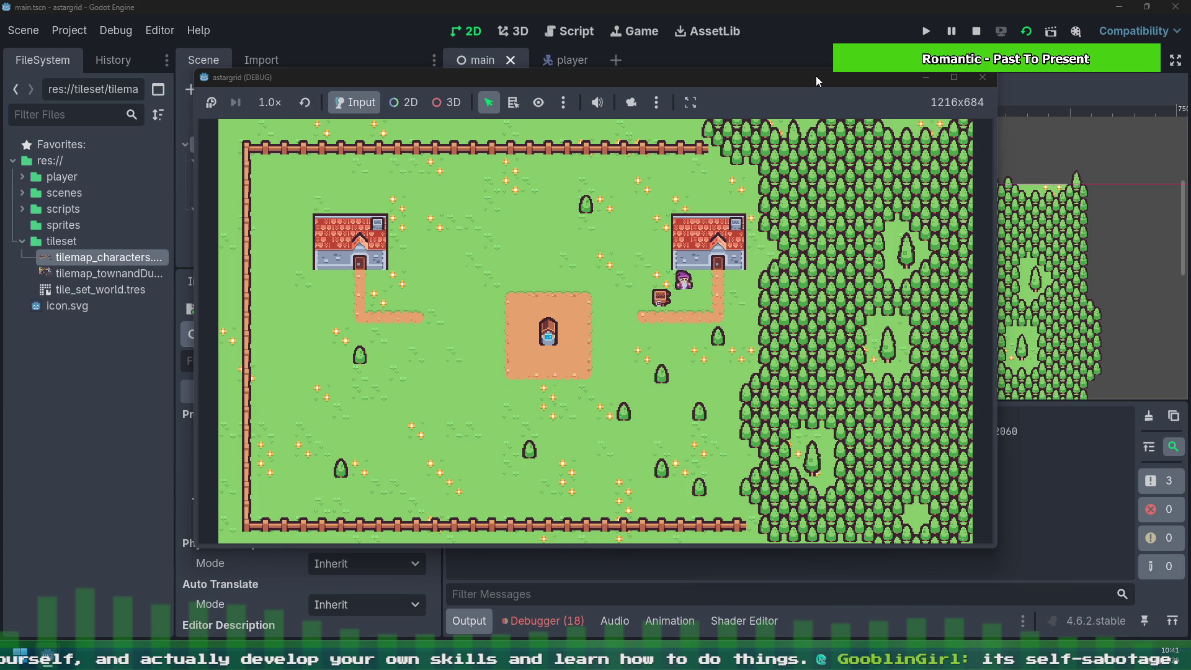
pyautogui.press('Right')
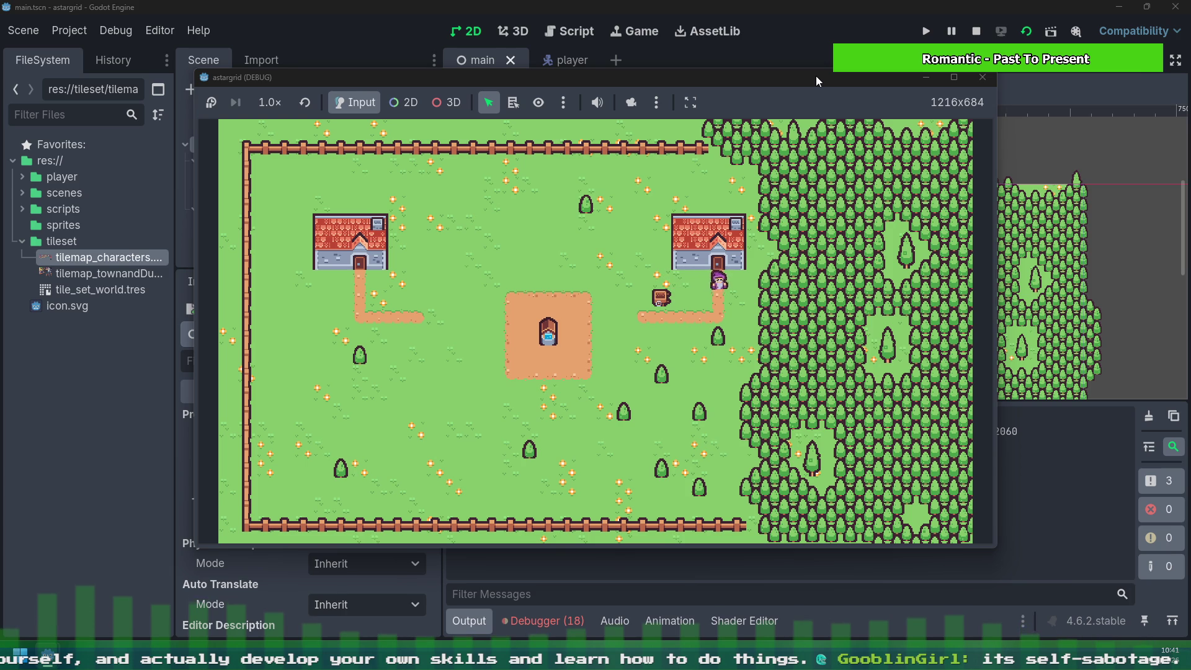
pyautogui.press('Right')
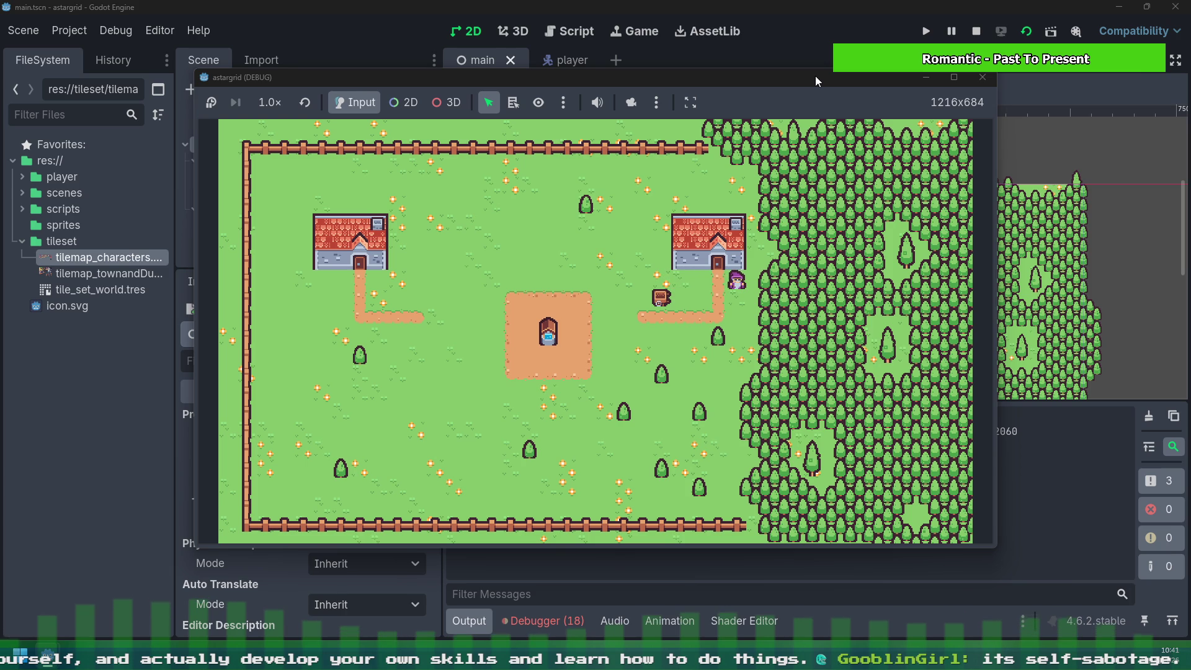
pyautogui.press('Left')
pyautogui.press('Left')
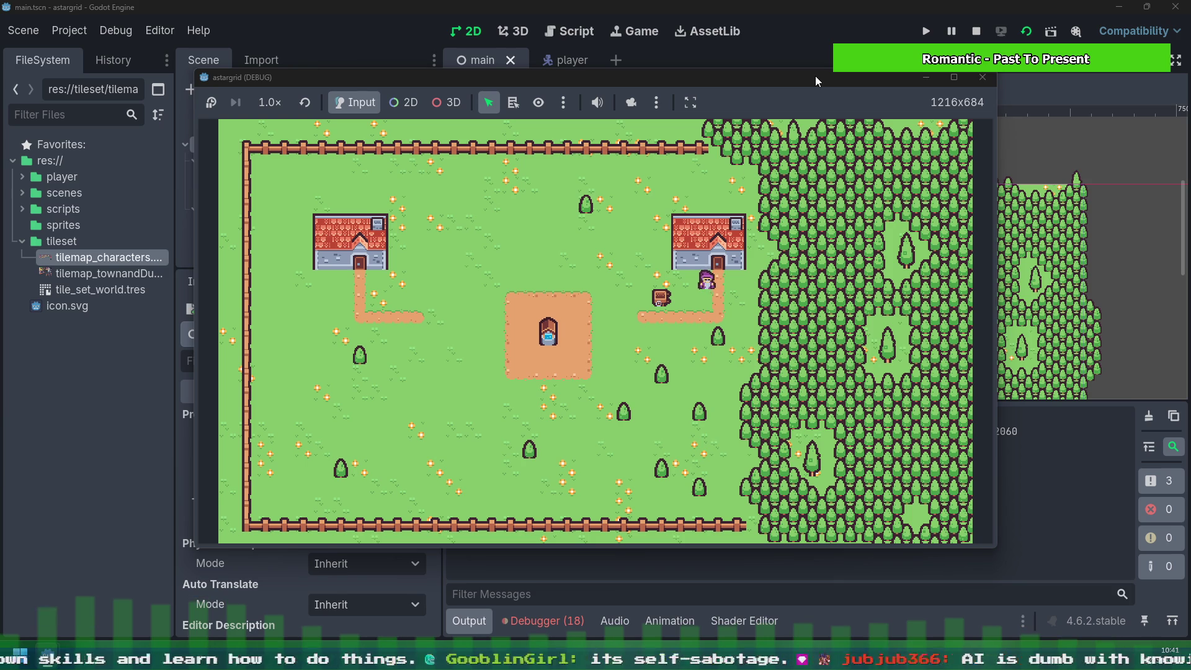
pyautogui.press('Left')
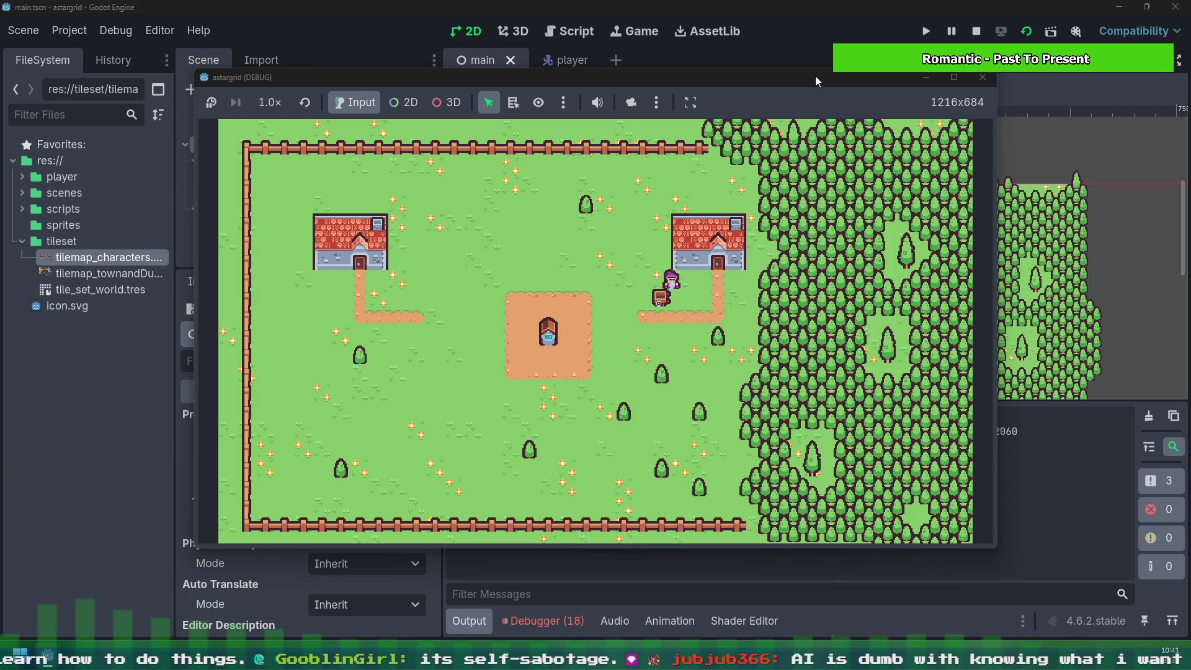
# Step: Walk the player up beside the right house to the forest edge, then one step down and left
pyautogui.press('Up')
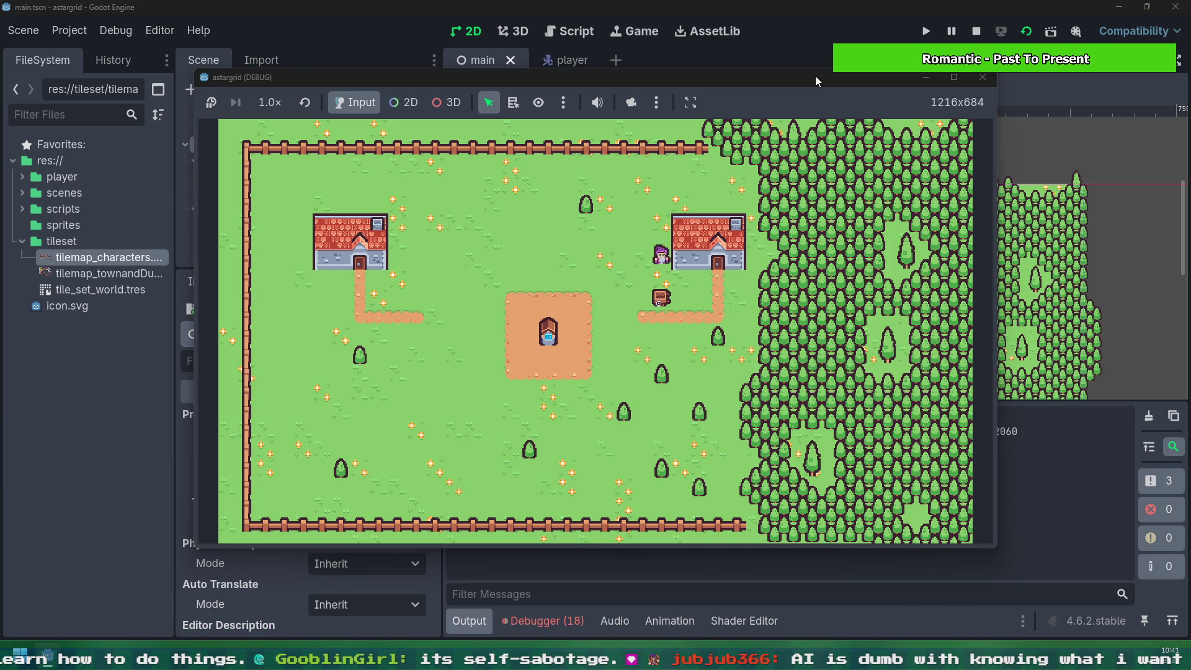
pyautogui.press('Up')
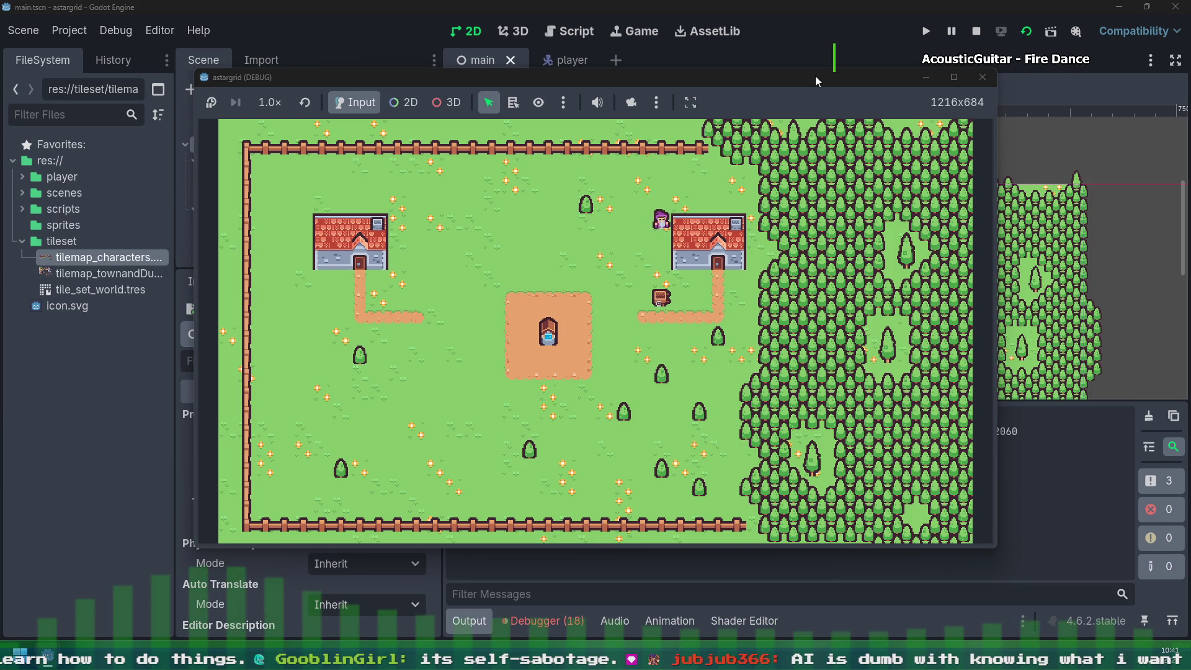
pyautogui.press('Up')
pyautogui.press('Right')
pyautogui.press('Right')
pyautogui.press('Right')
pyautogui.press('Up')
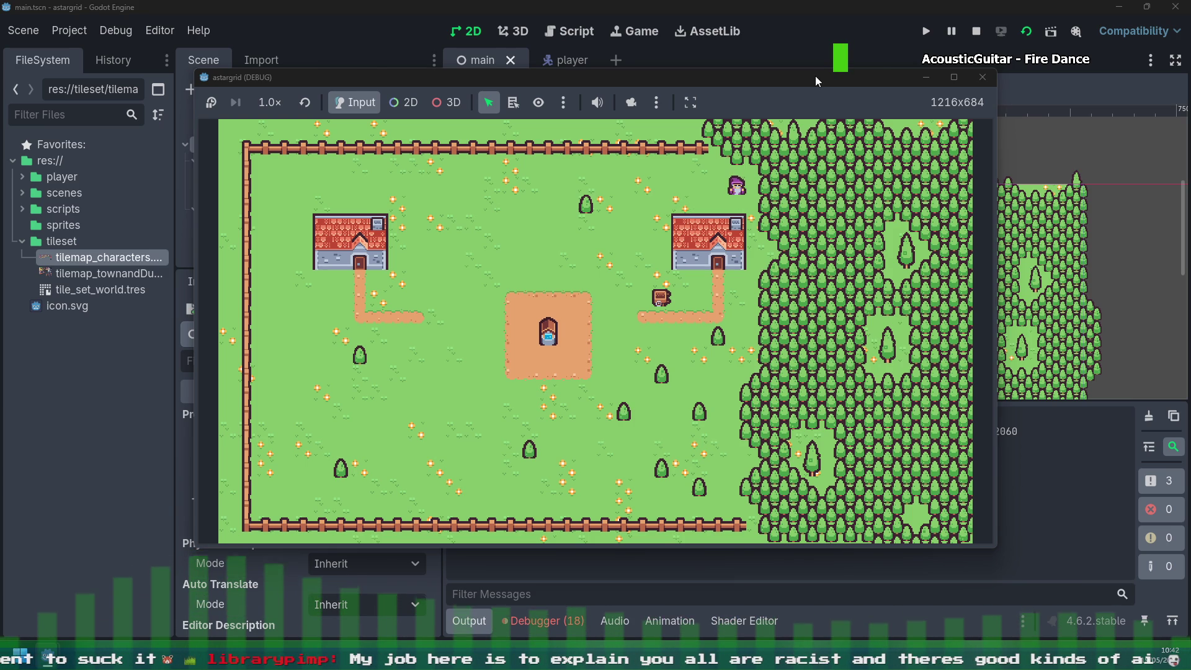
pyautogui.press('Down')
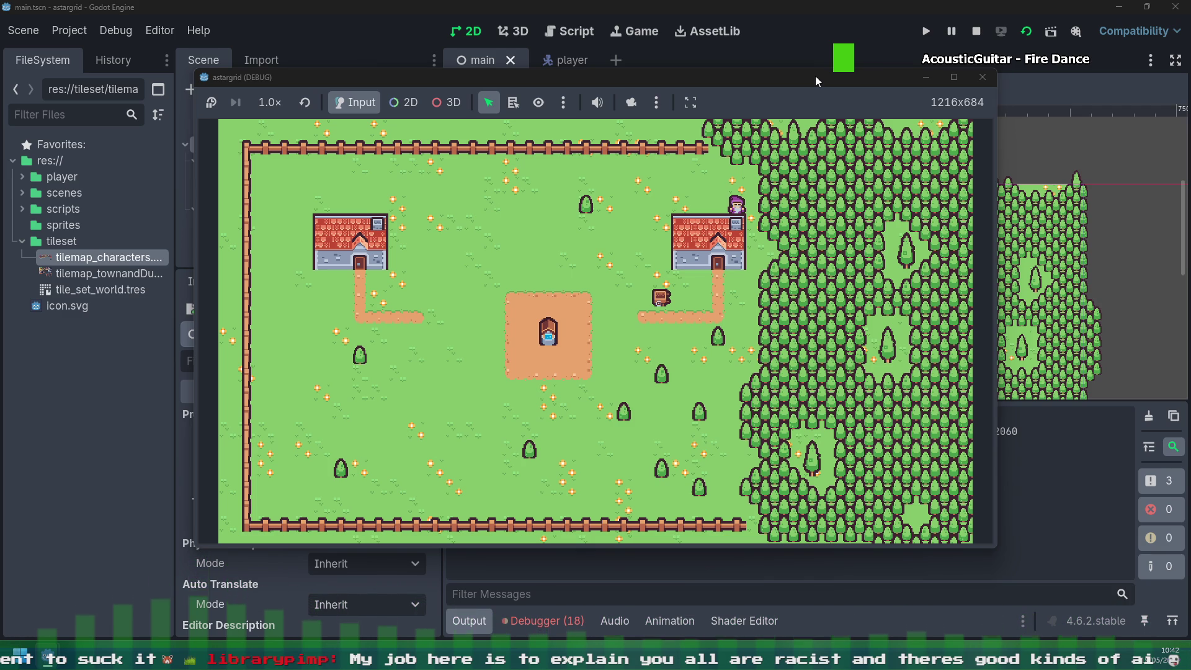
pyautogui.press('Left')
# Step: Walk the player up to the top fence and west along it with the arrow keys
pyautogui.press('Left')
pyautogui.press('Up')
pyautogui.press('Left')
pyautogui.press('Left')
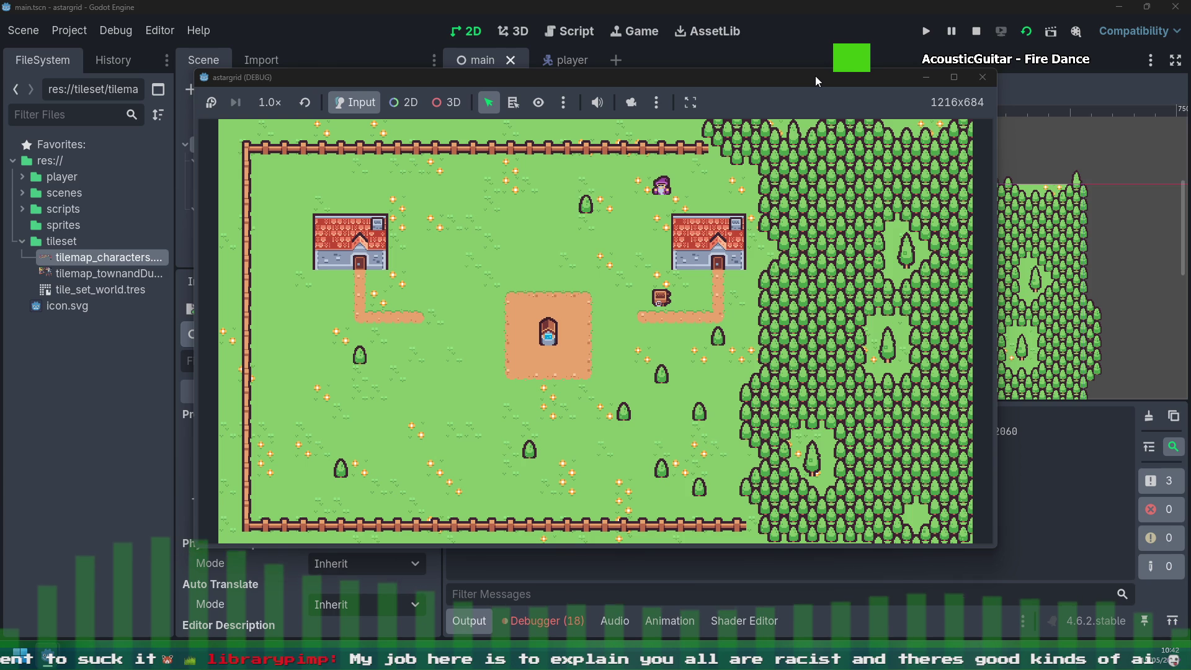
pyautogui.press('Up')
pyautogui.press('Right')
pyautogui.press('Right')
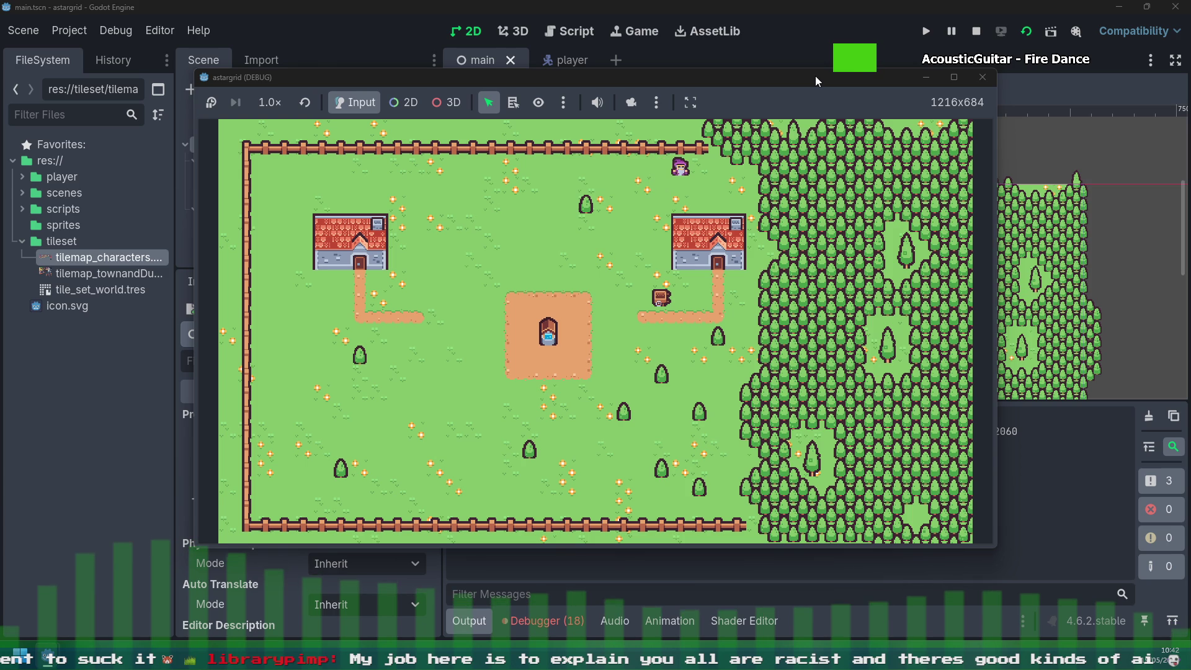
pyautogui.press('Left')
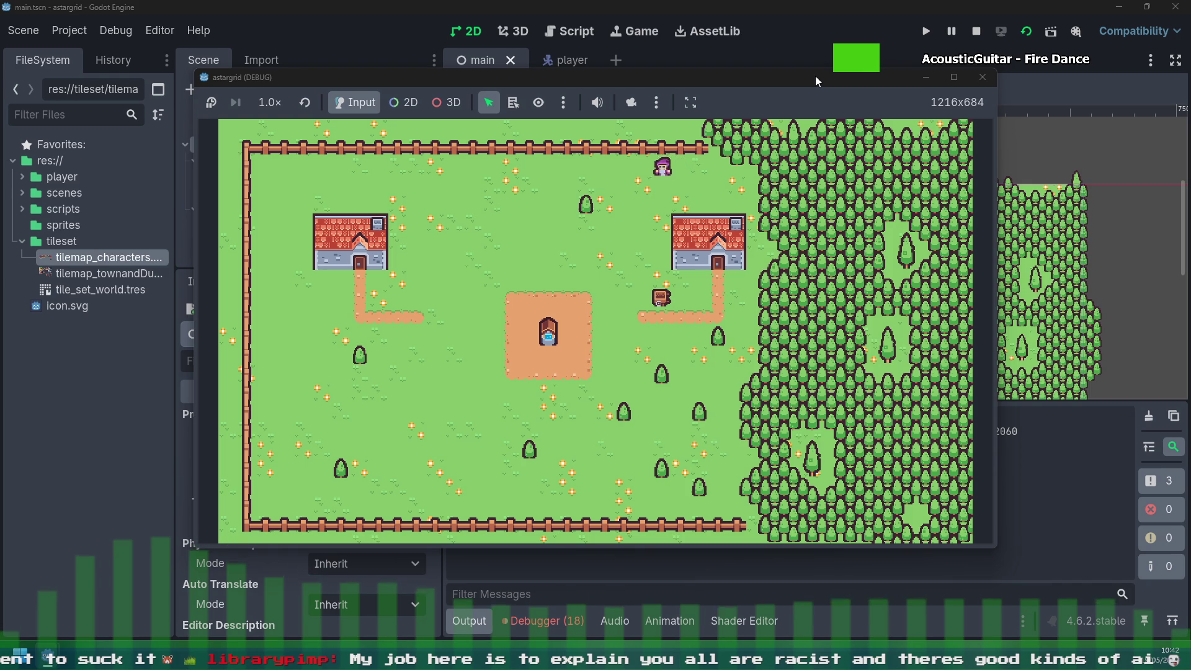
pyautogui.press('Left')
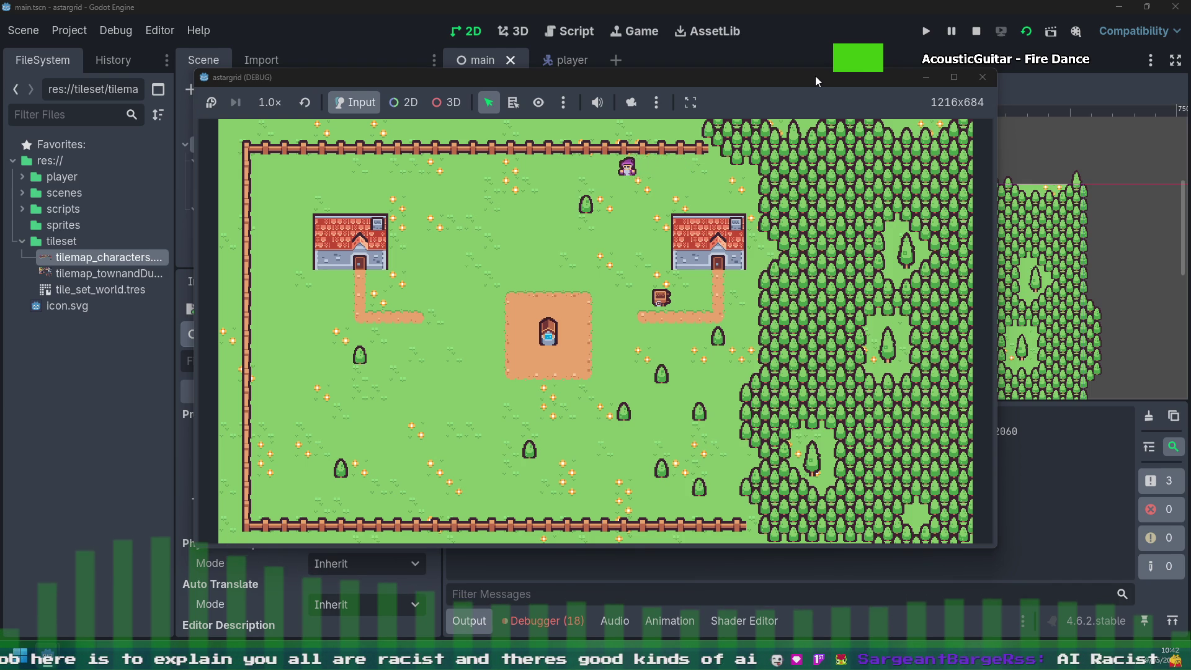
pyautogui.press('Left')
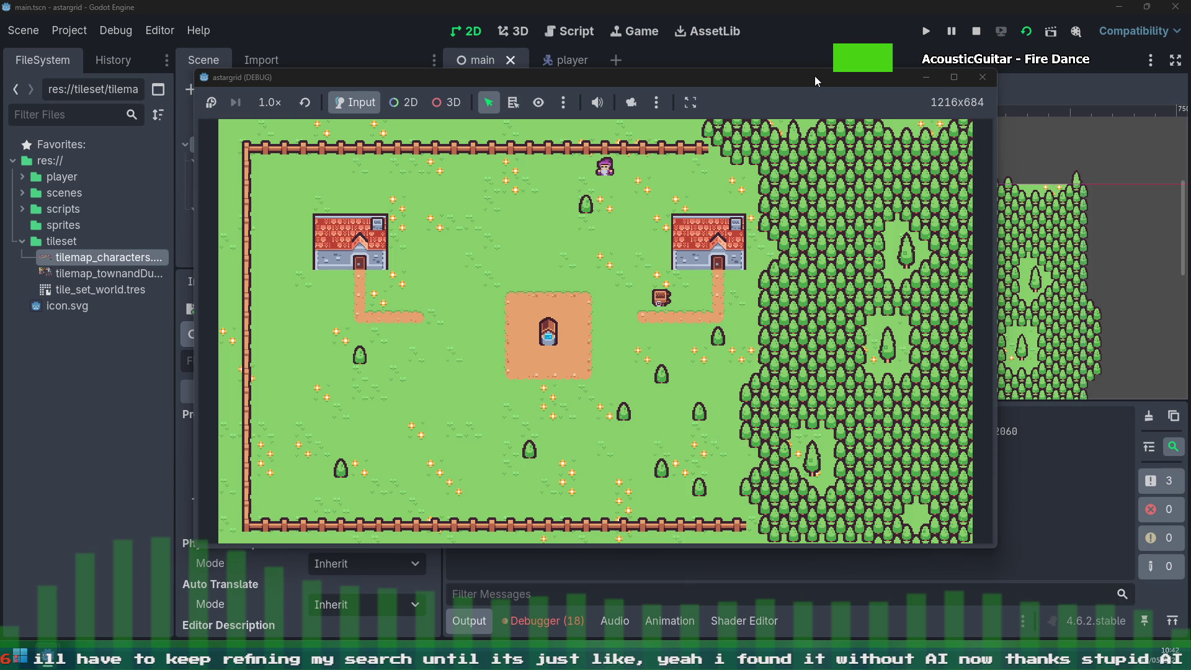
# Step: Walk the player down past the small tree to just above the central dirt plaza
pyautogui.press('Down')
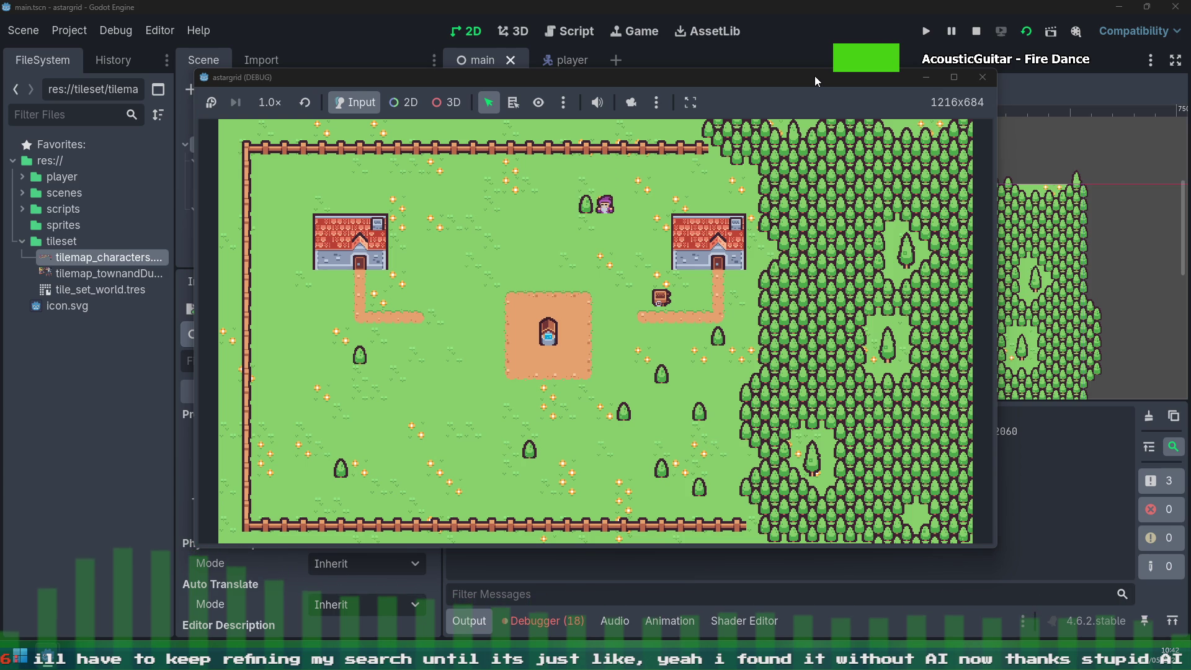
pyautogui.press('Up')
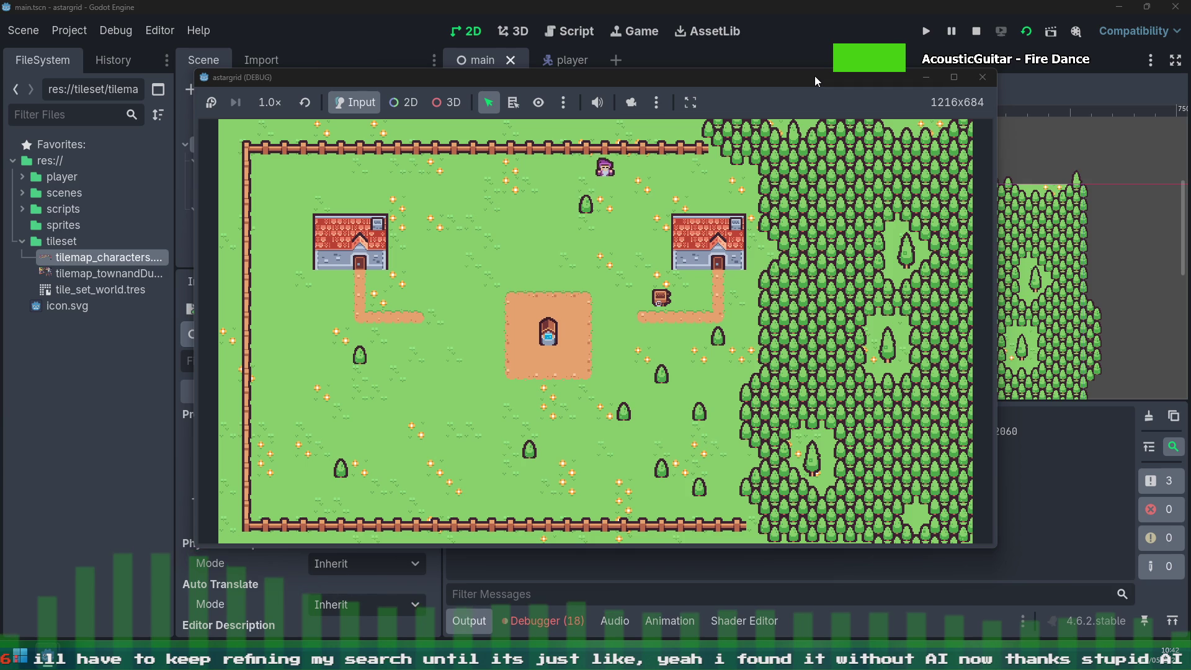
pyautogui.press('Down')
pyautogui.press('Down')
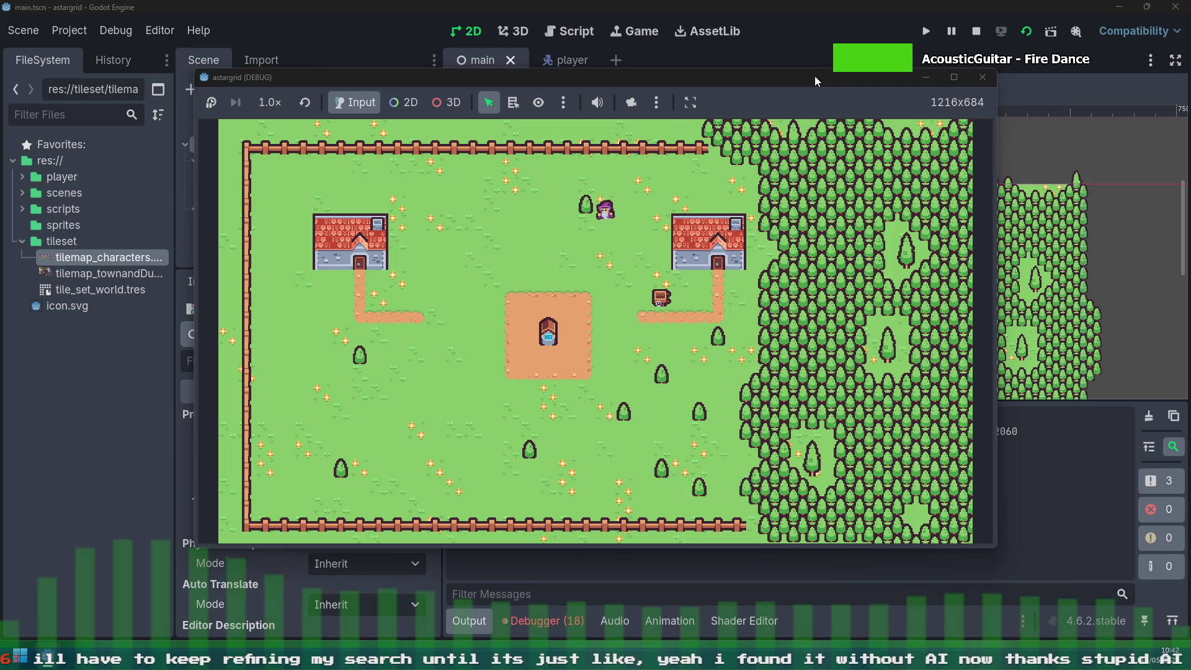
pyautogui.press('Left')
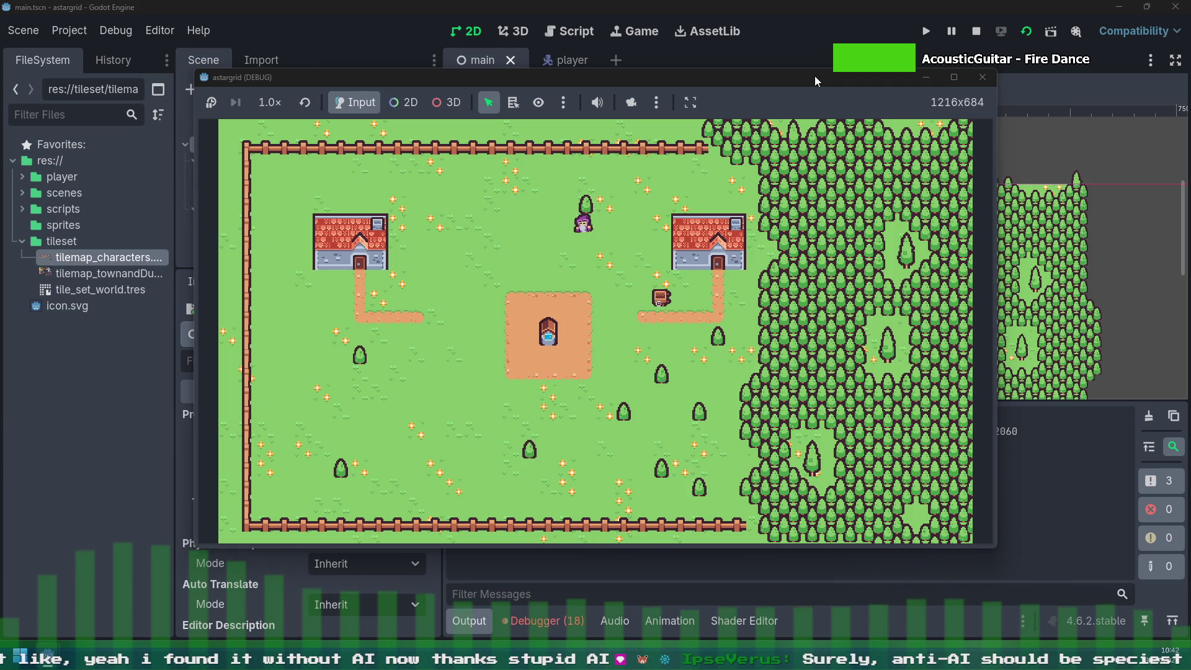
pyautogui.press('Left')
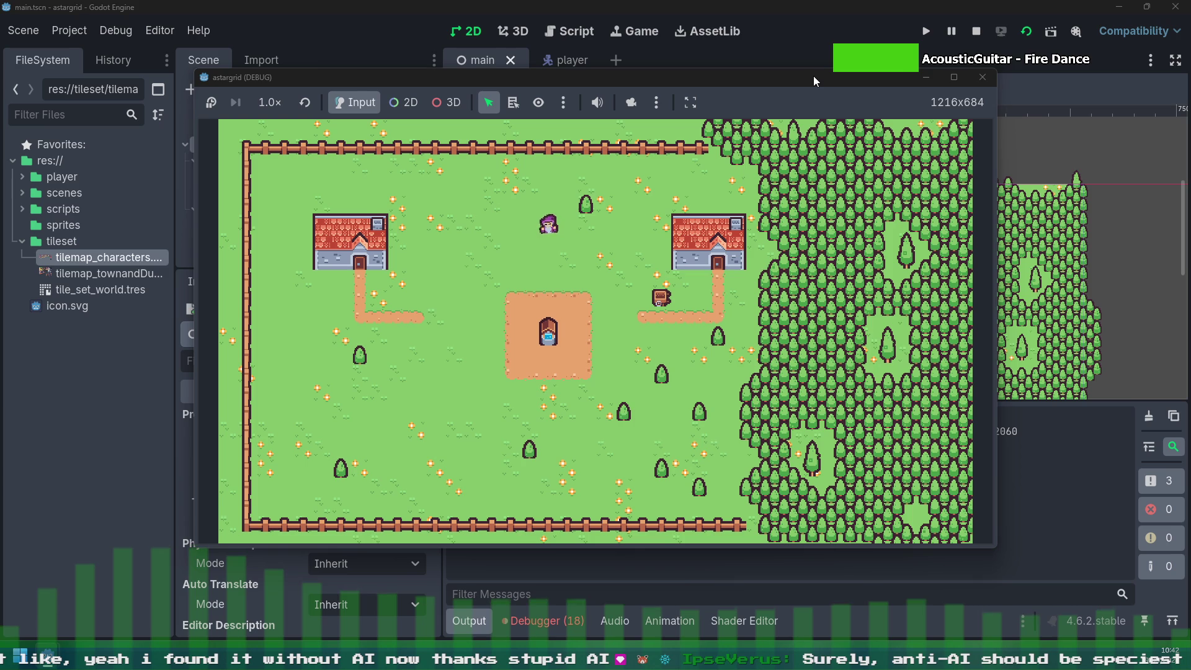
pyautogui.press('Down')
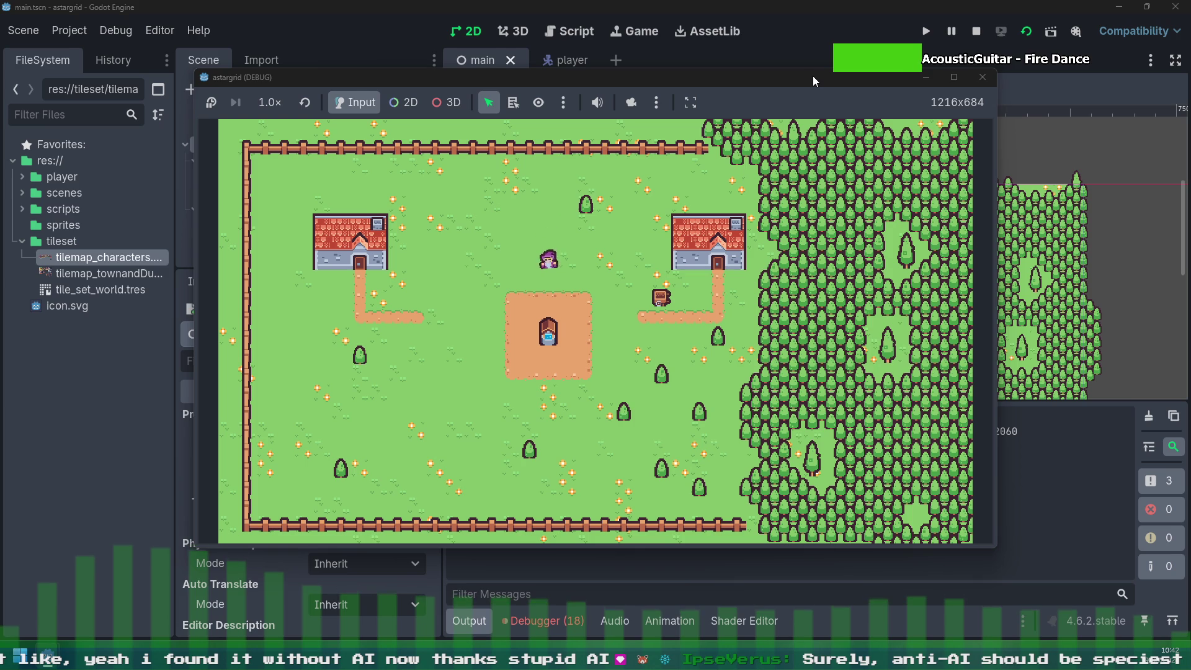
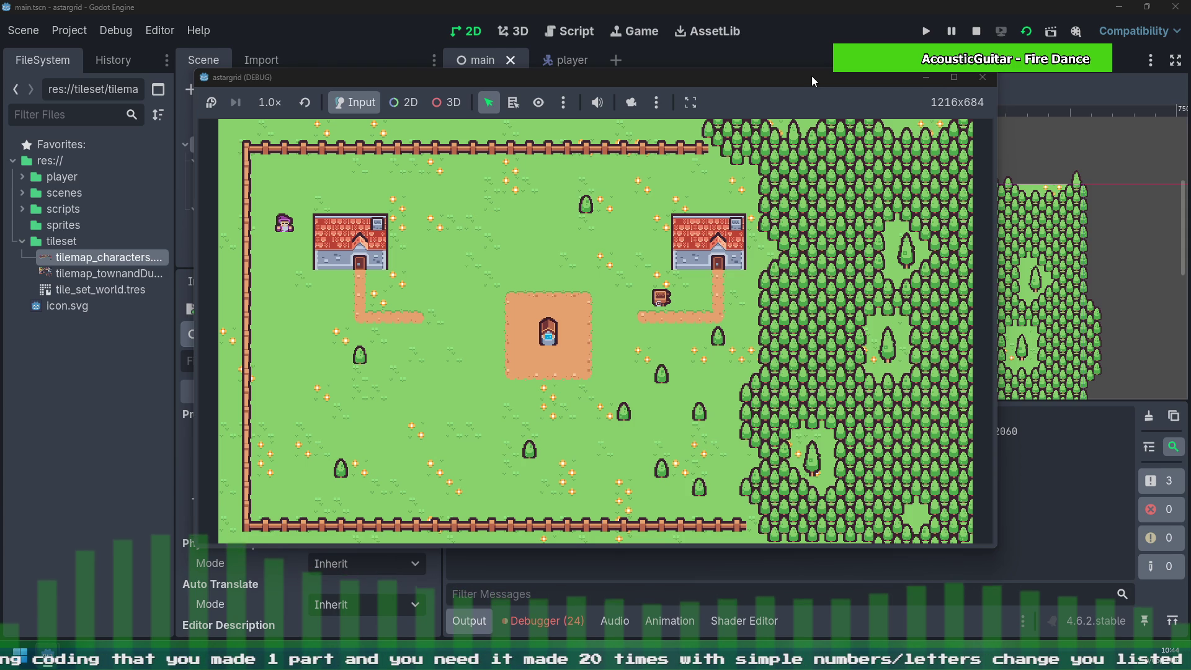
# Step: Walk the player down a tile, then right to the end of the dirt path
pyautogui.press('Down')
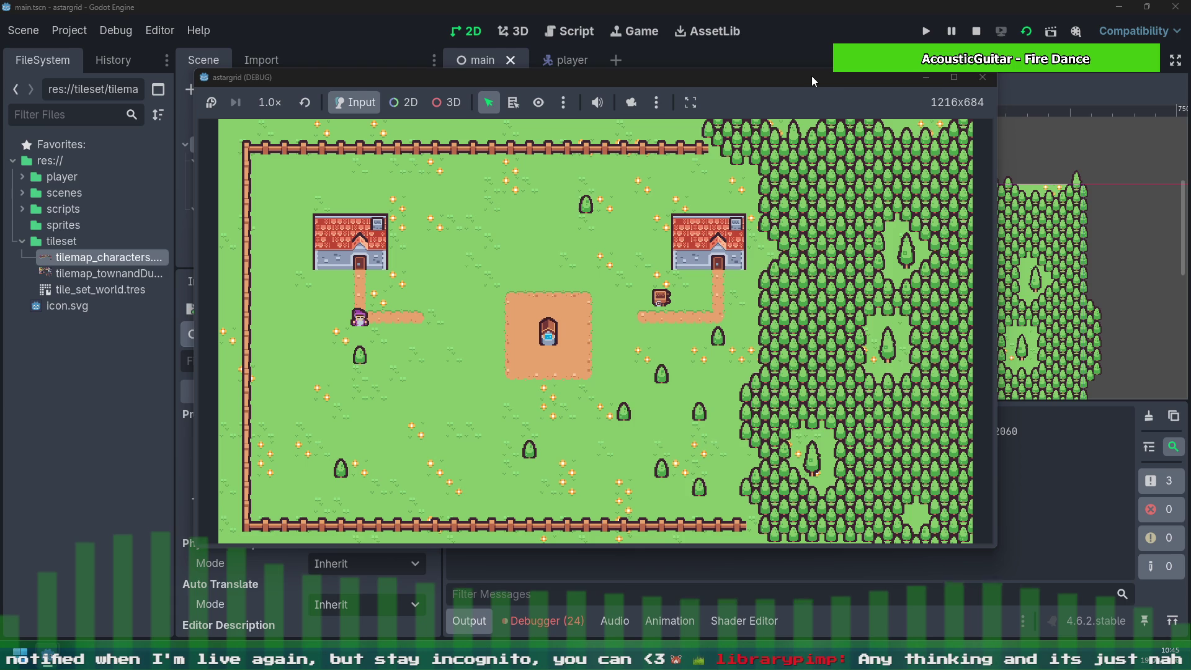
pyautogui.press('Right')
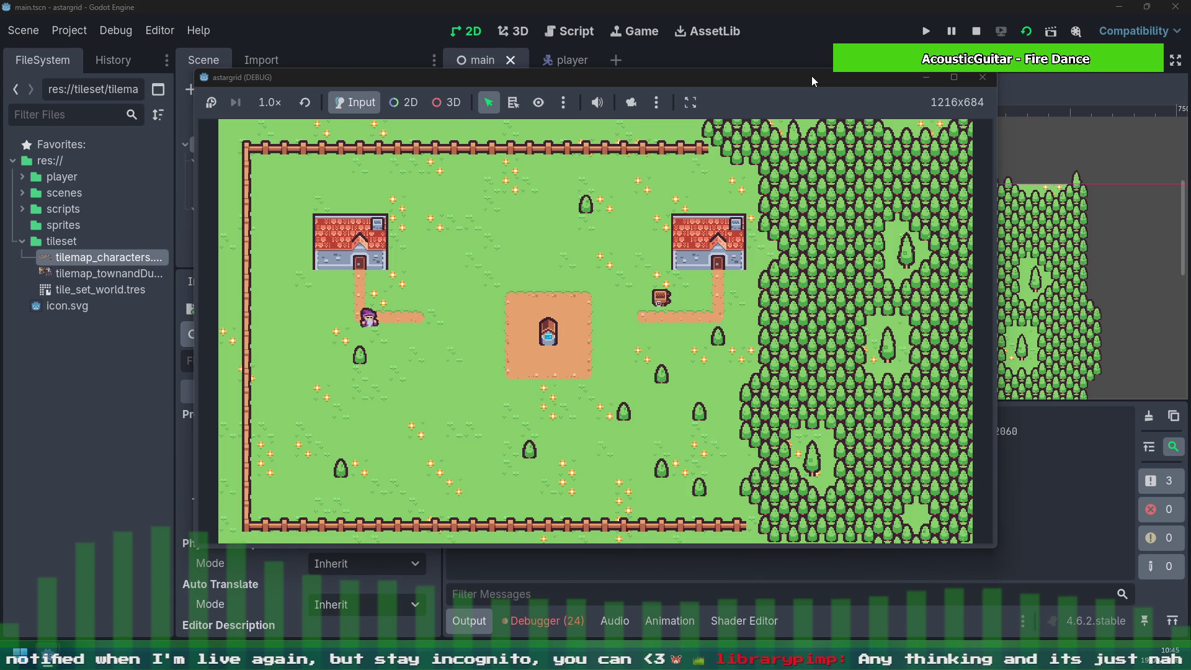
pyautogui.press('Right')
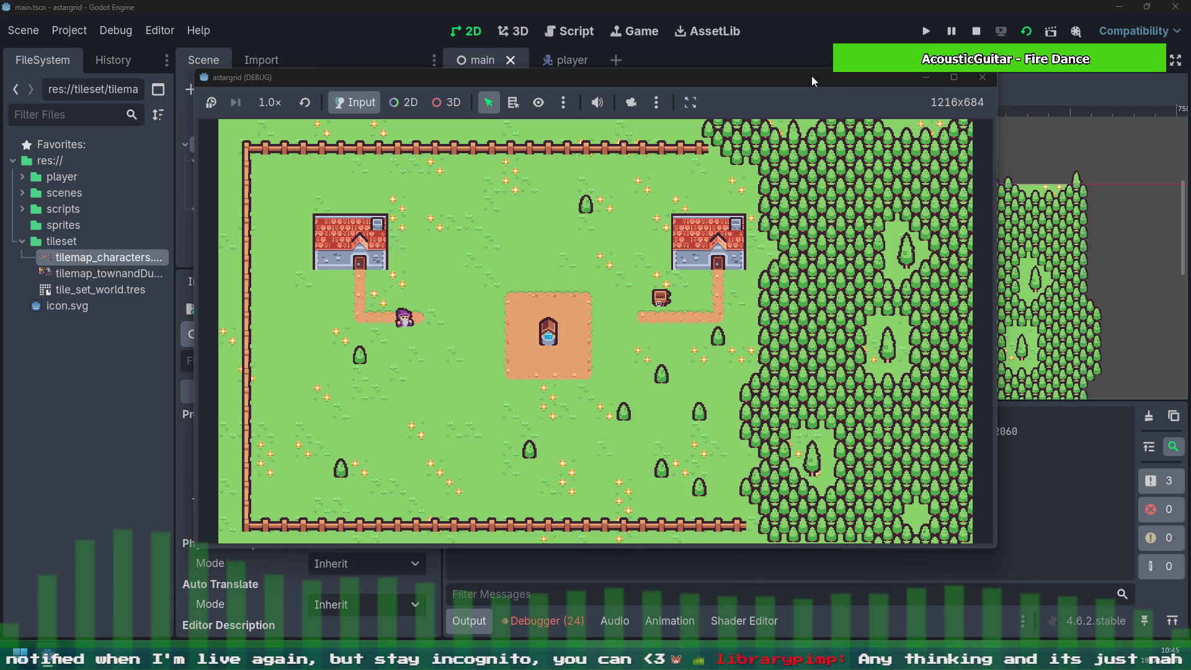
pyautogui.press('Right')
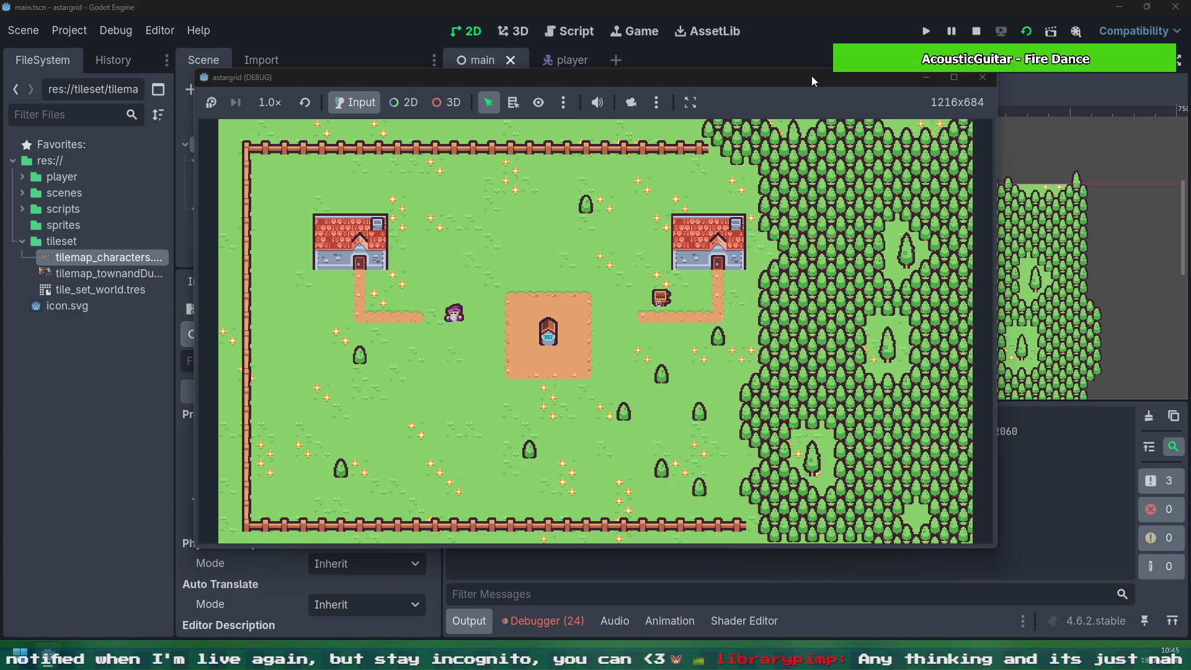
# Step: Step the player diagonally up and left until it stands beside the left house's roof
pyautogui.press('Up')
pyautogui.press('Left')
pyautogui.press('Up')
pyautogui.press('Left')
pyautogui.press('Left')
pyautogui.press('Up')
pyautogui.press('Up')
pyautogui.press('Up')
pyautogui.press('Left')
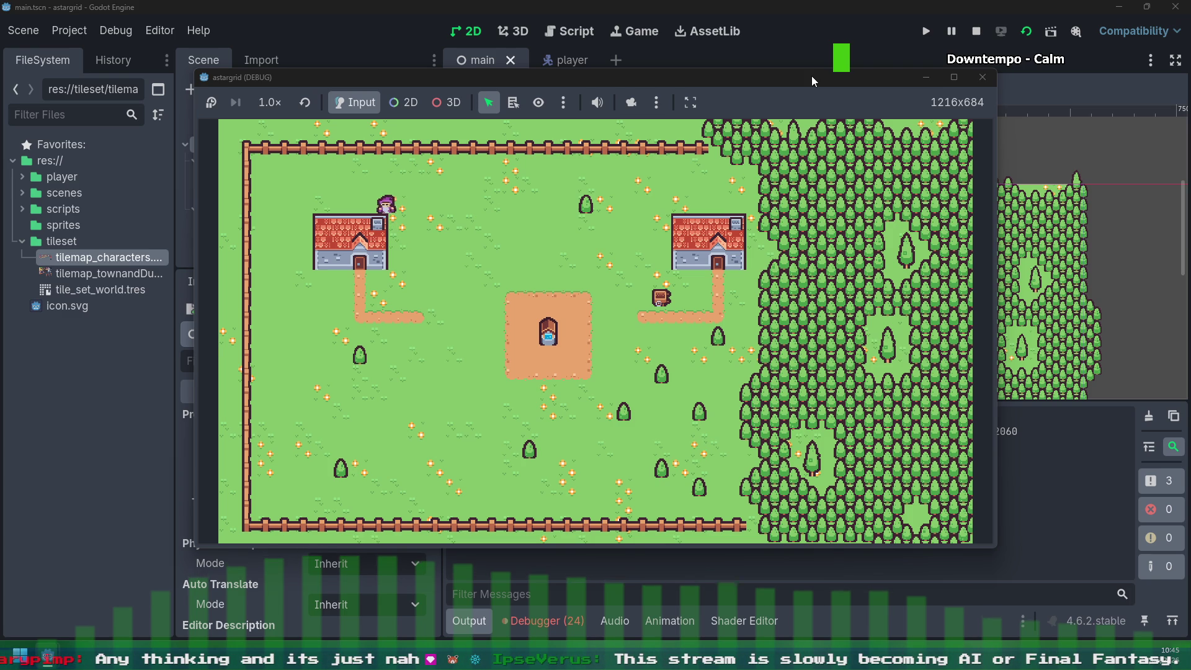
pyautogui.press('Left')
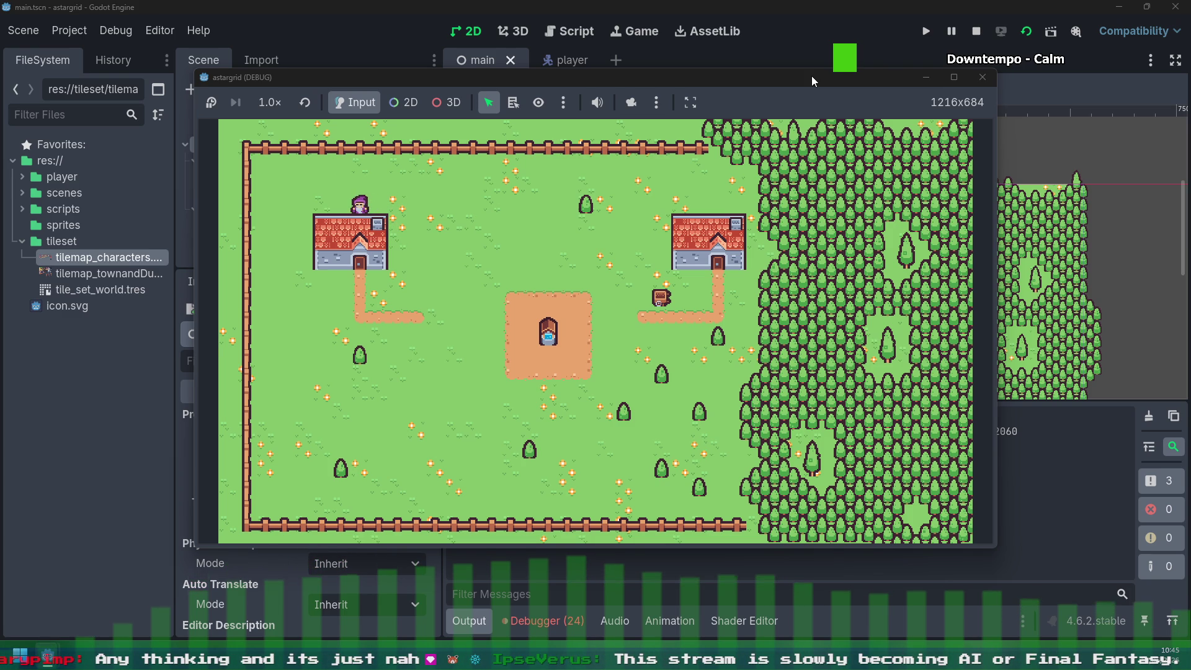
# Step: Walk the player left past the roof, then down beside the left house
pyautogui.press('Left')
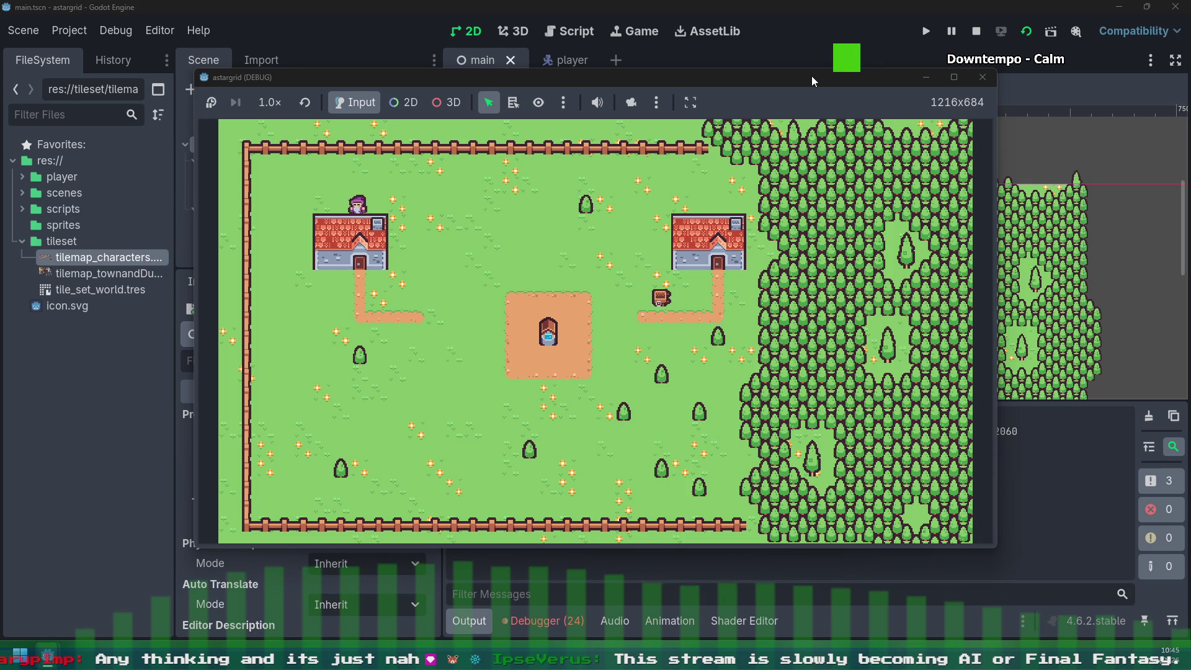
pyautogui.press('Left')
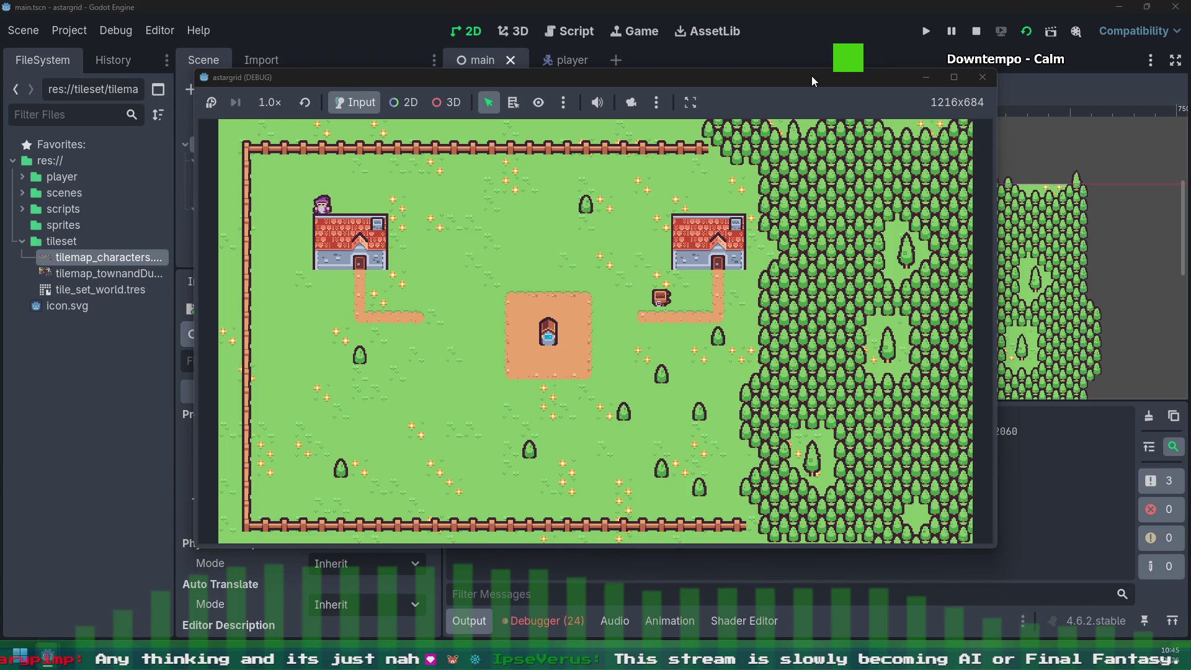
pyautogui.press('Down')
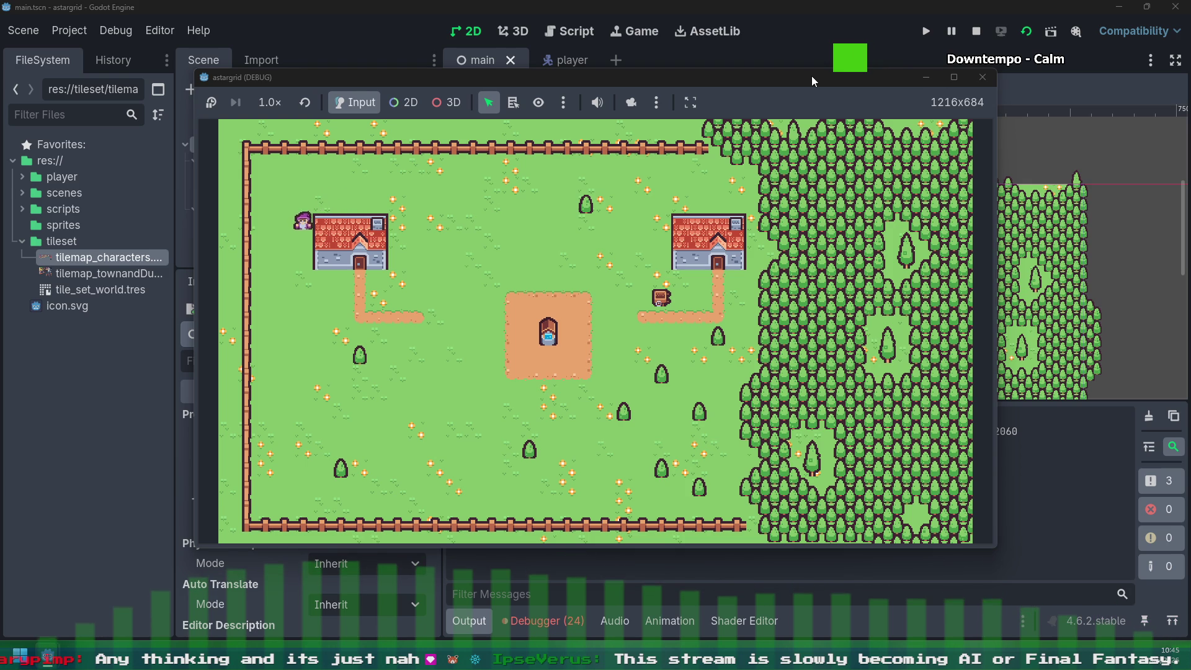
pyautogui.press('Down')
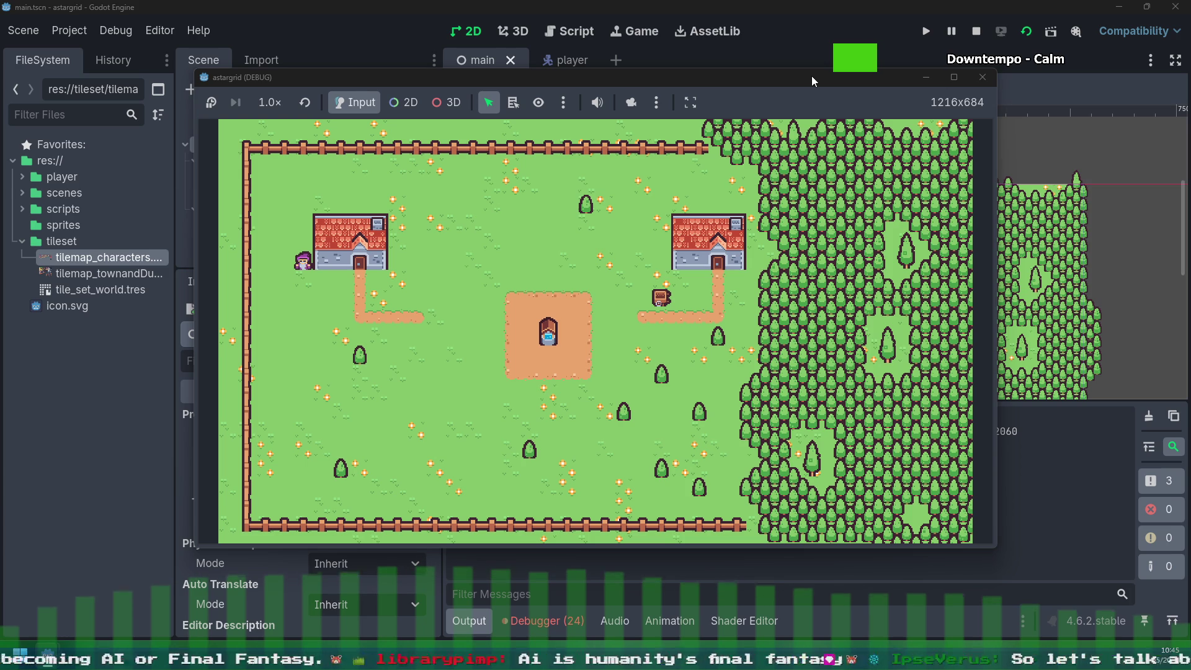
pyautogui.press('Down')
# Step: Step the player right and down along the path below the left house
pyautogui.press('Right')
pyautogui.press('Down')
pyautogui.press('Right')
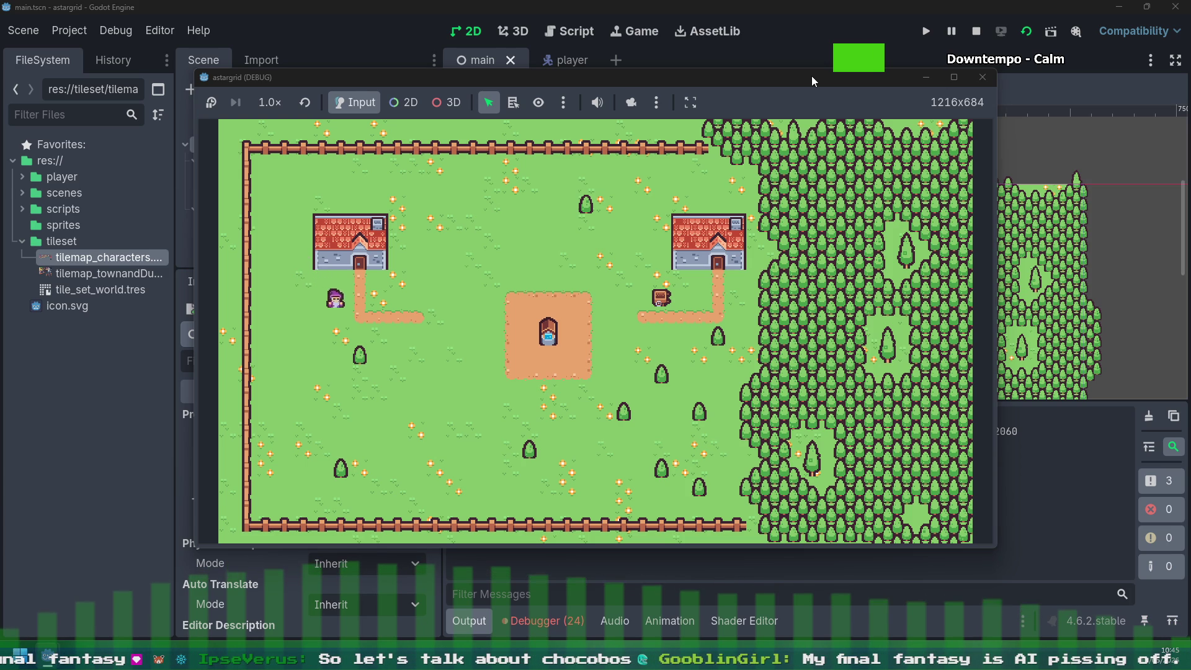
pyautogui.press('Down')
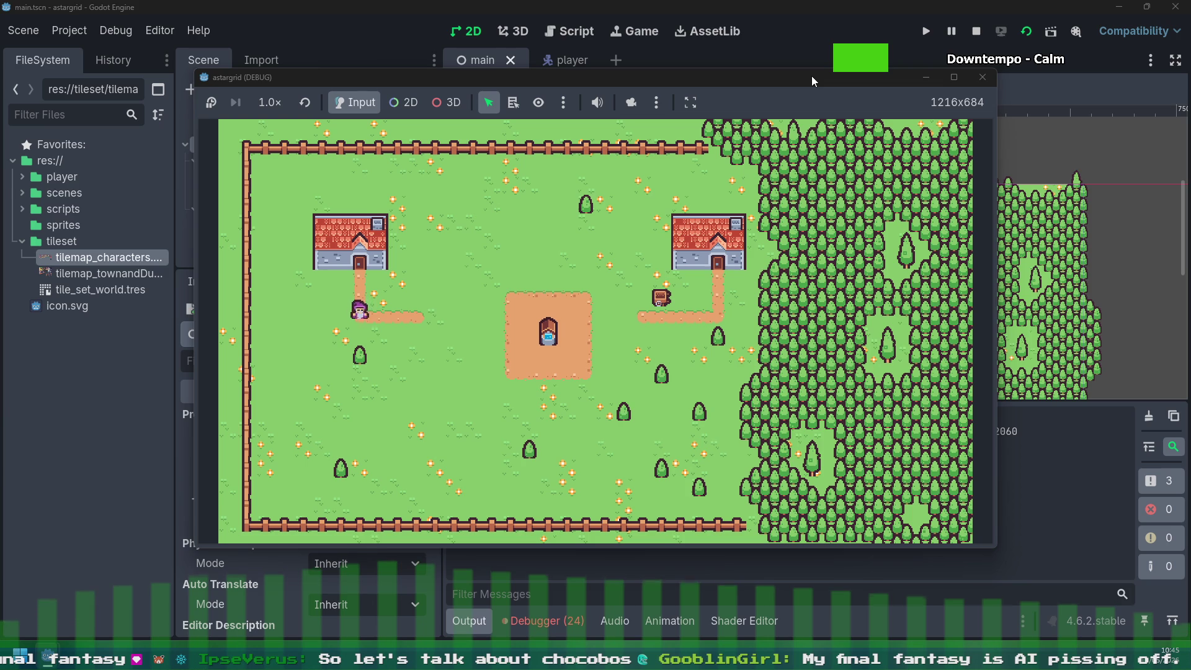
pyautogui.press('Right')
pyautogui.press('Right')
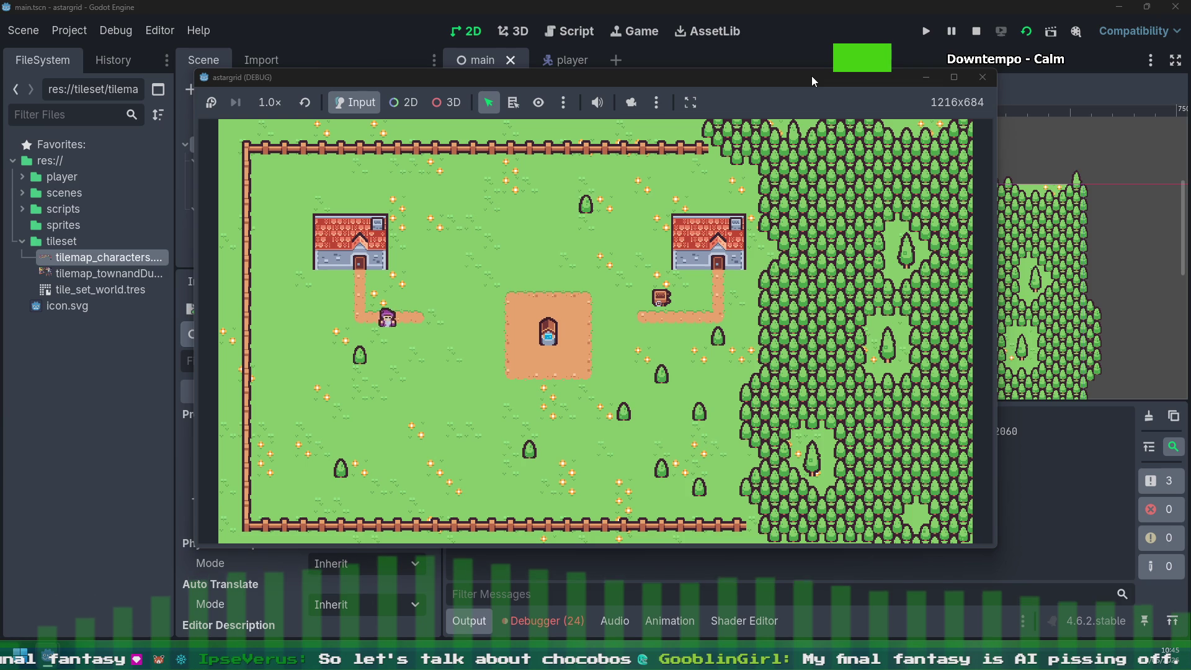
pyautogui.press('Right')
pyautogui.press('Down')
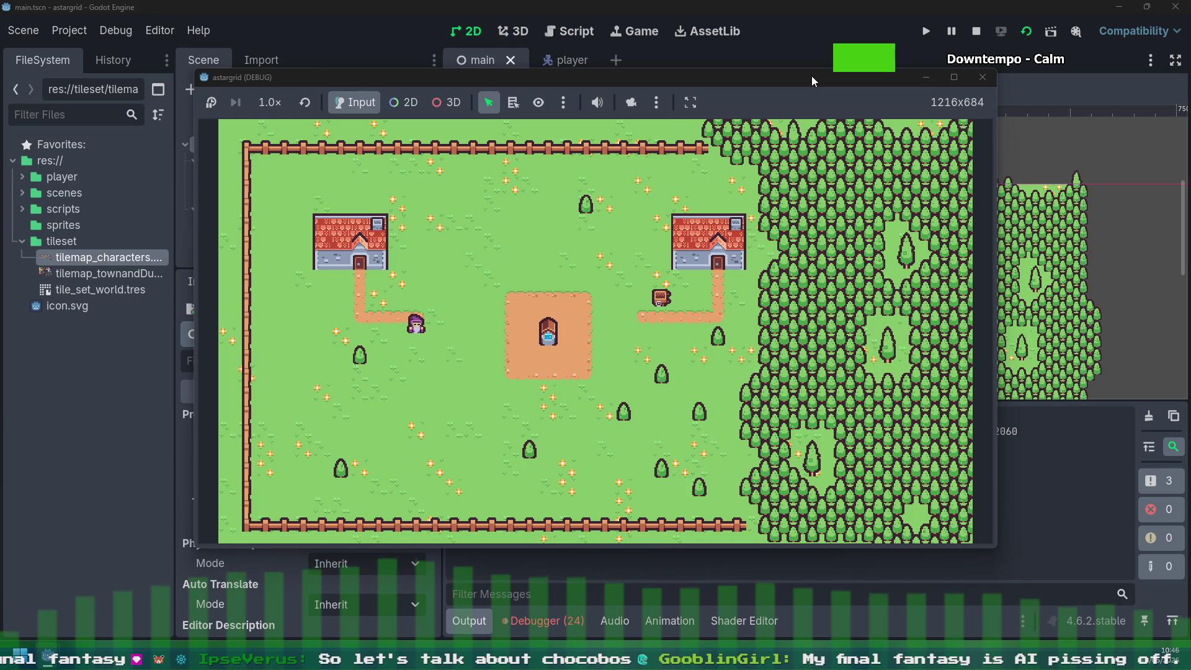
pyautogui.press('Down')
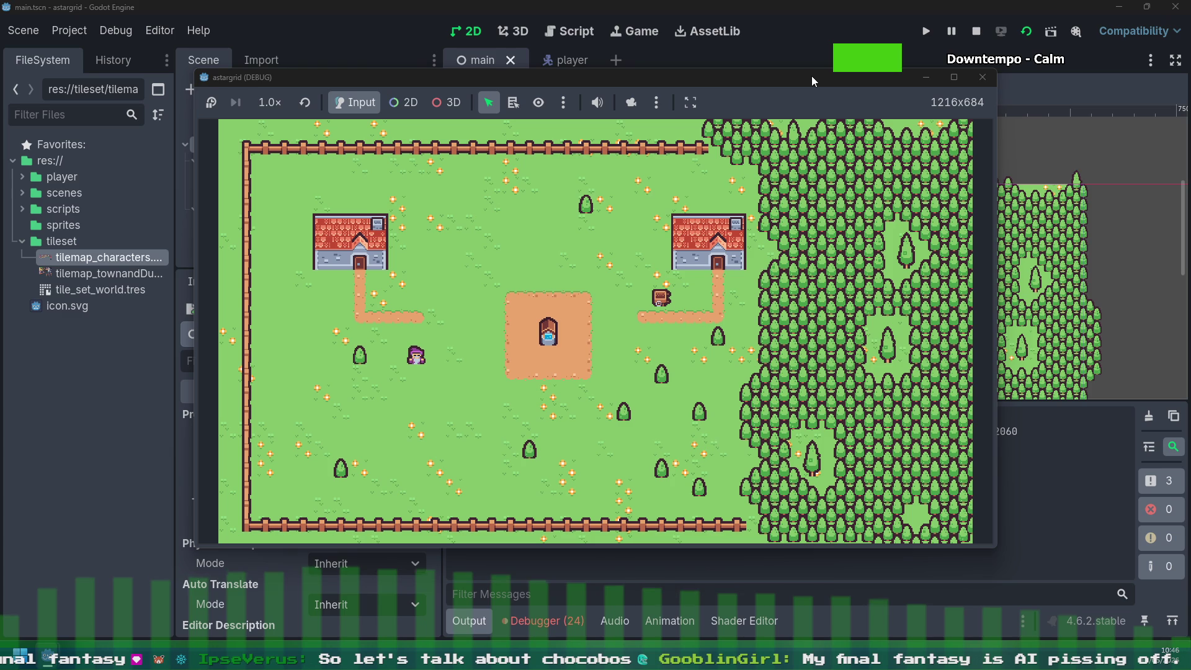
# Step: Step the player up and right toward the central dirt plaza
pyautogui.press('Right')
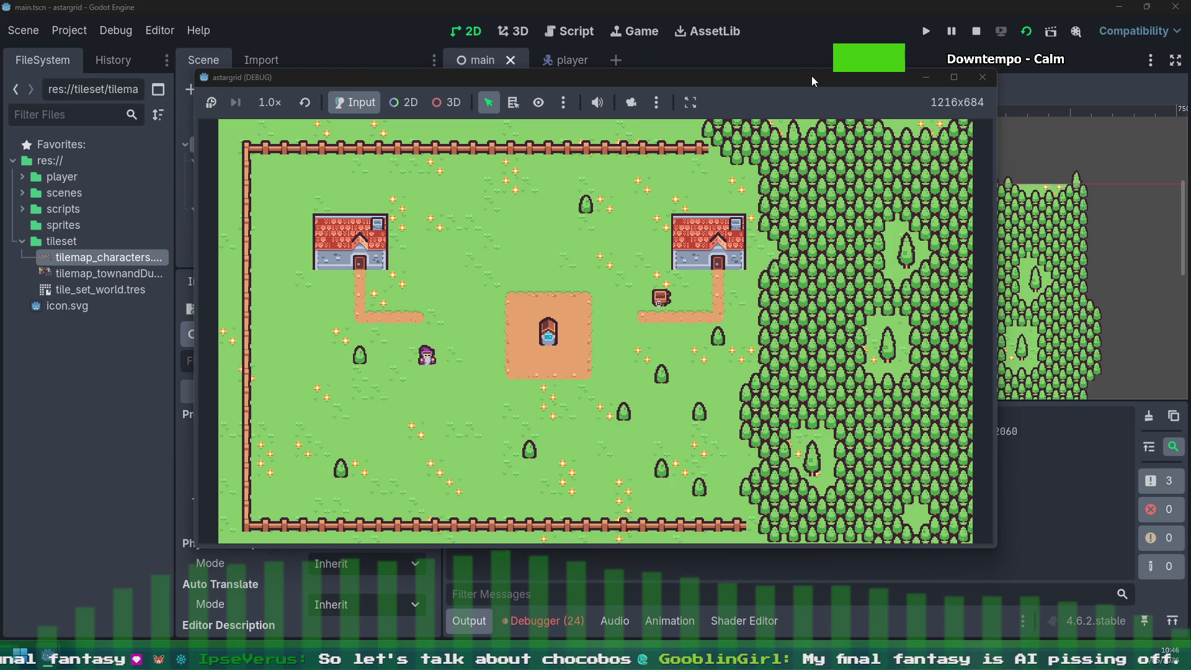
pyautogui.press('Up')
pyautogui.press('Right')
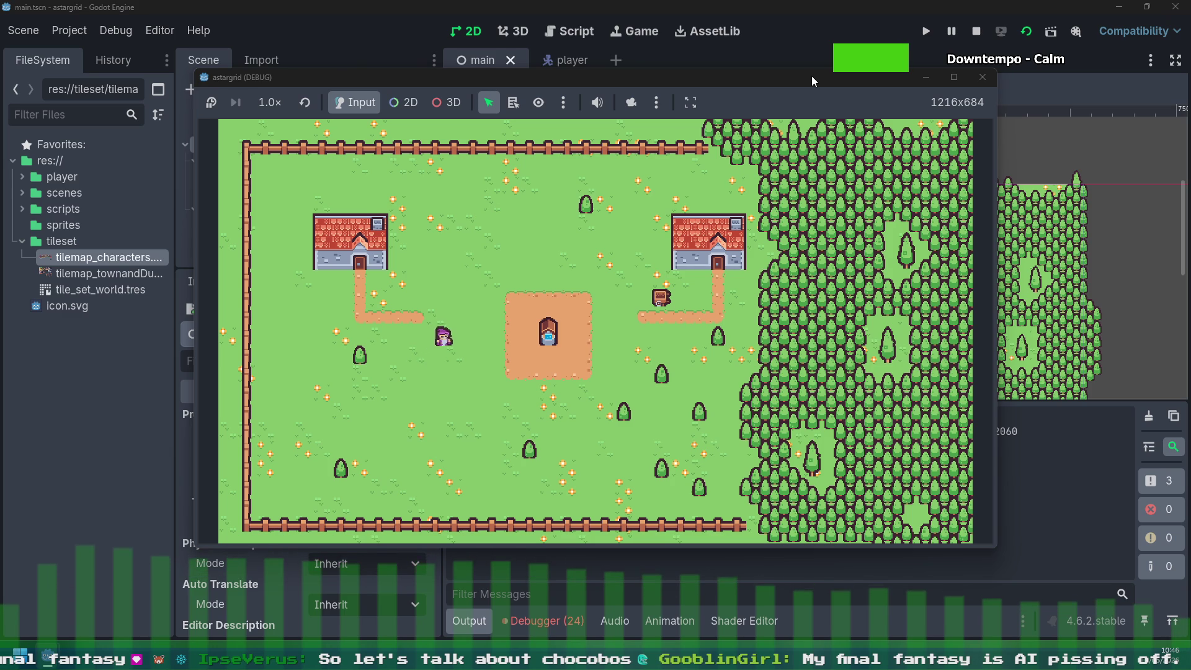
pyautogui.press('Up')
pyautogui.press('Right')
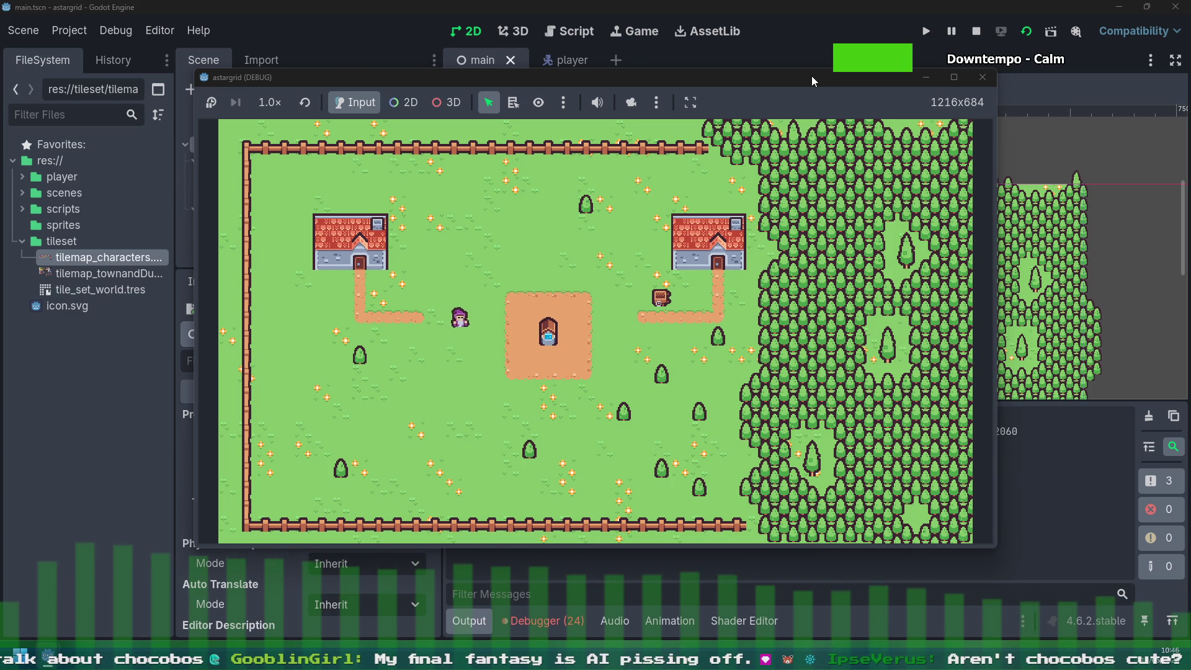
pyautogui.press('Right')
pyautogui.press('Up')
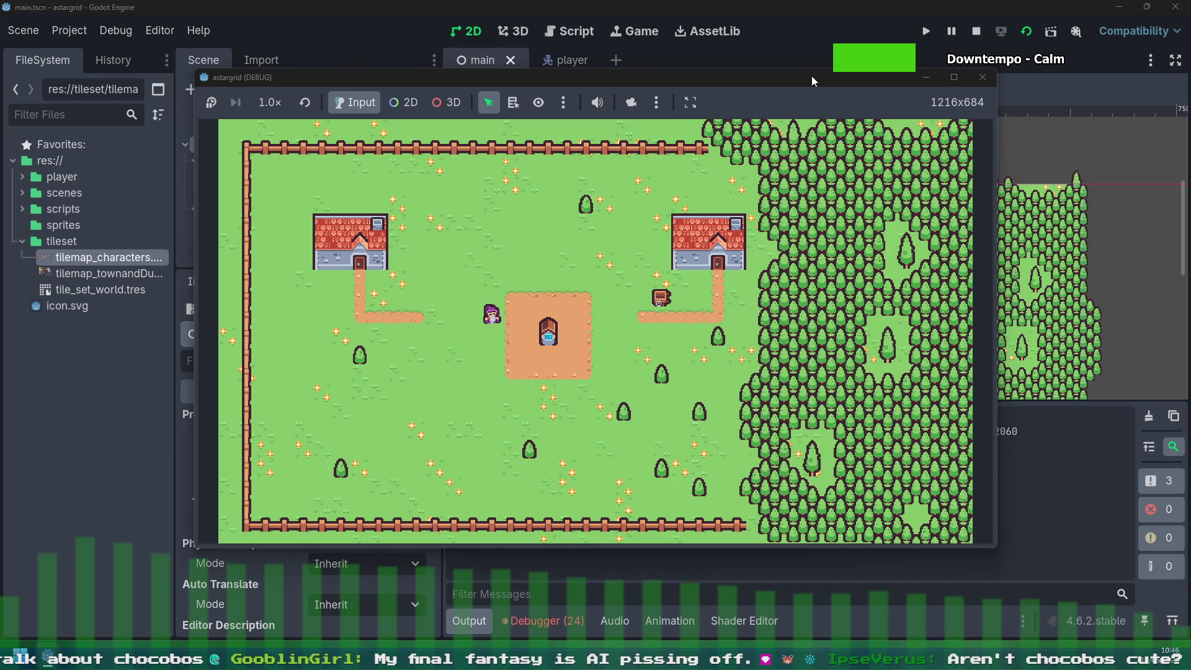
pyautogui.press('Up')
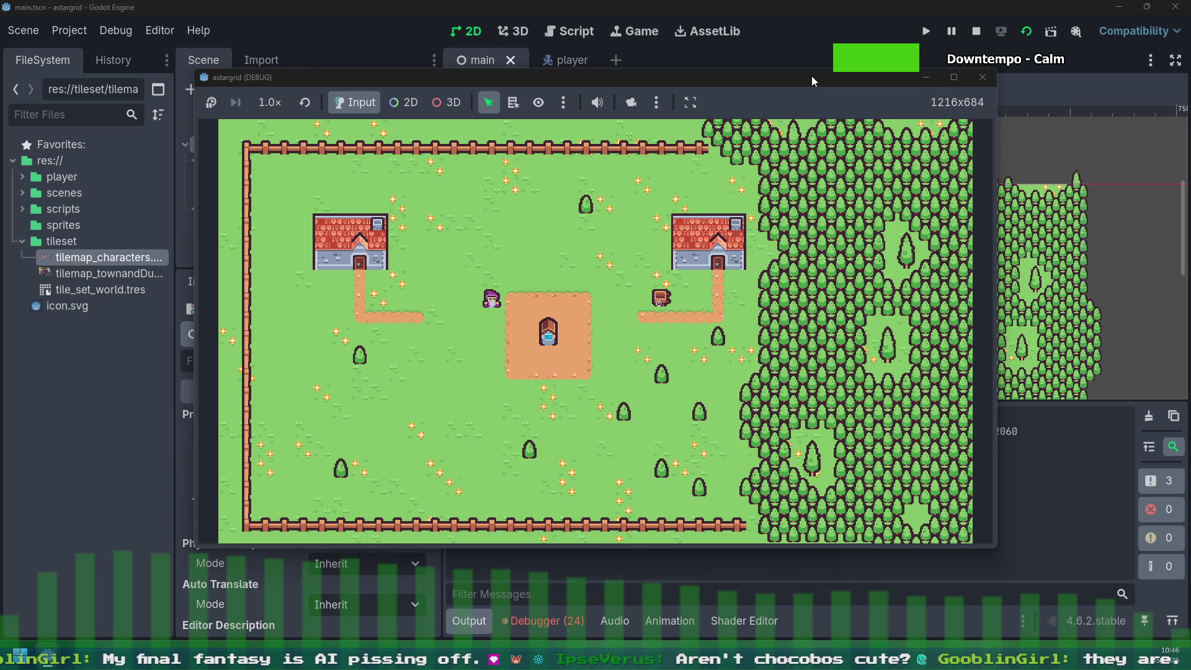
# Step: Move the player down and right, then left onto the grass southwest of the plaza
pyautogui.press('Down')
pyautogui.press('Down')
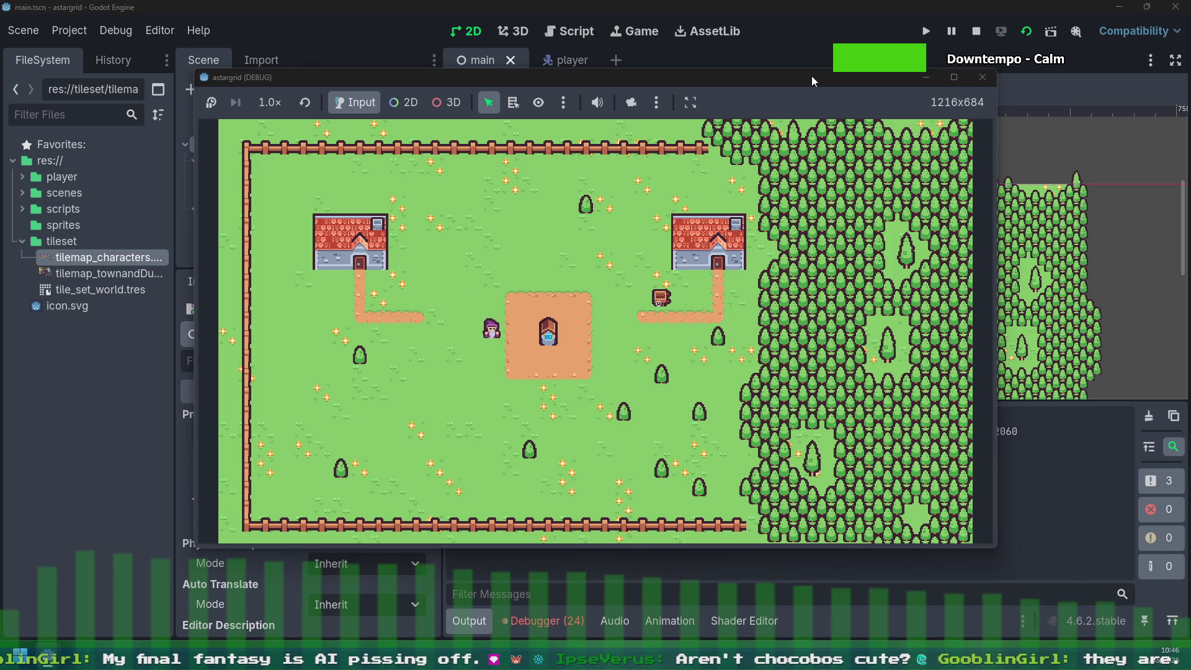
pyautogui.press('Right')
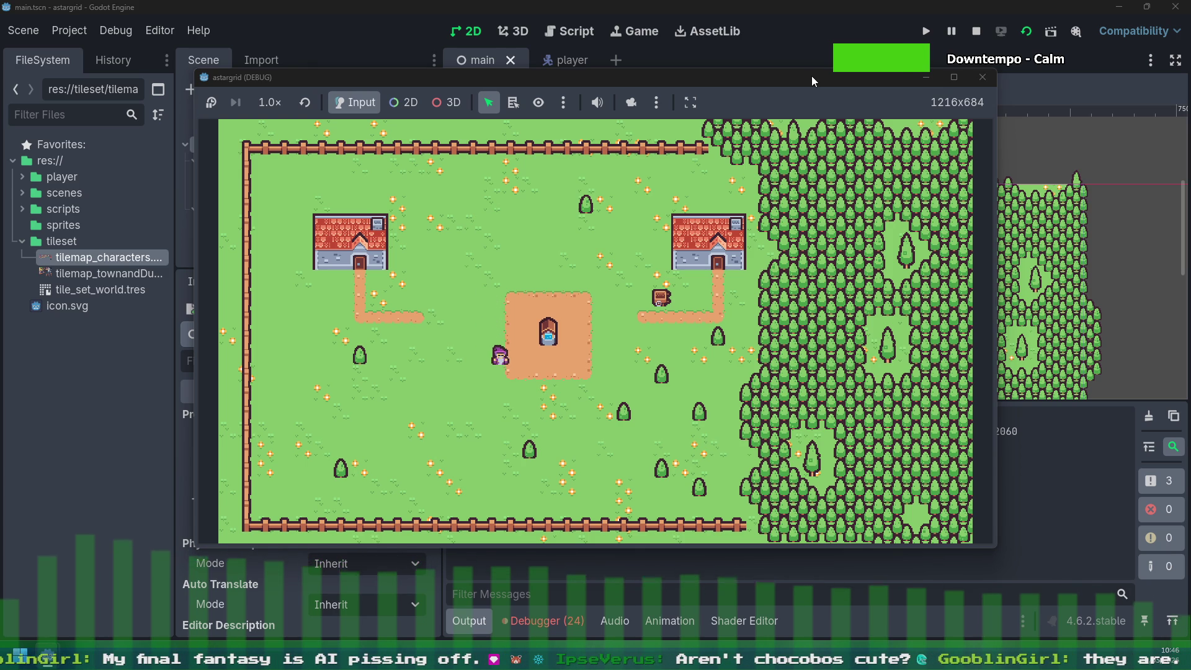
pyautogui.press('Down')
pyautogui.press('Right')
pyautogui.press('Down')
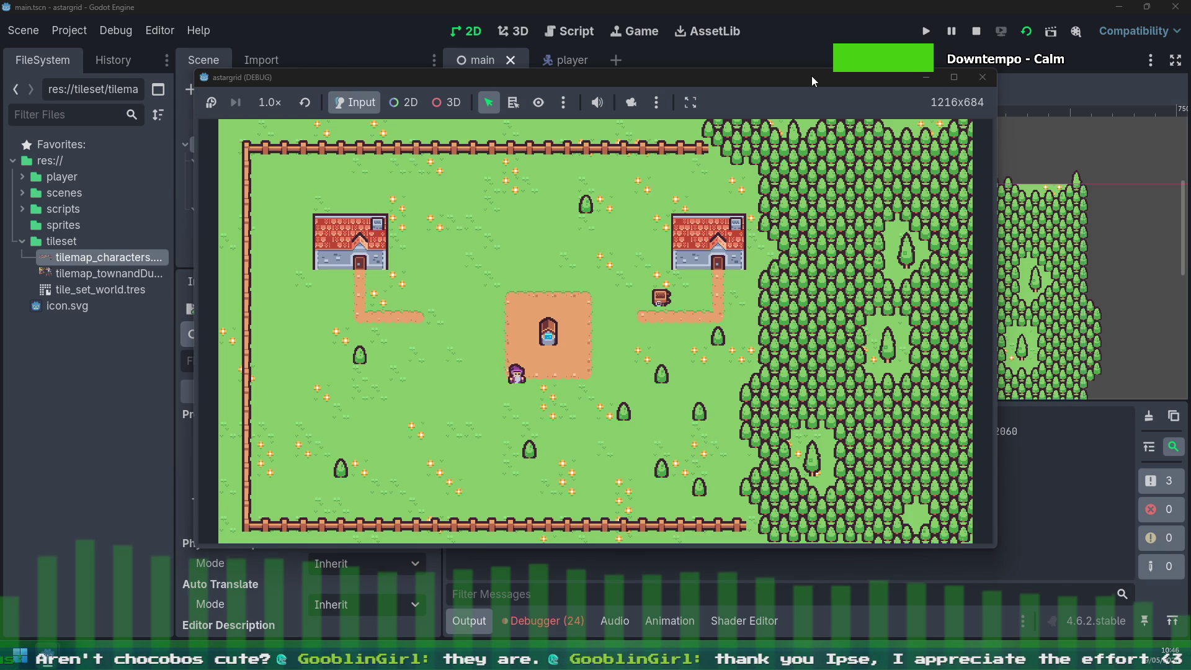
pyautogui.press('Down')
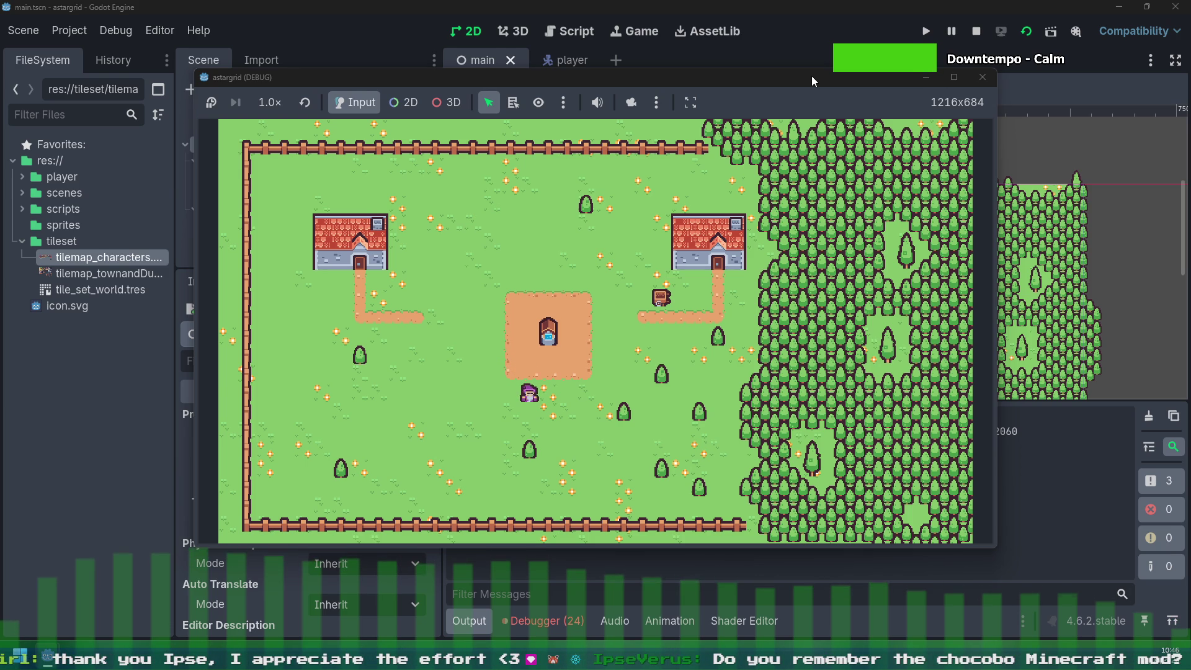
pyautogui.press('Left')
pyautogui.press('Left')
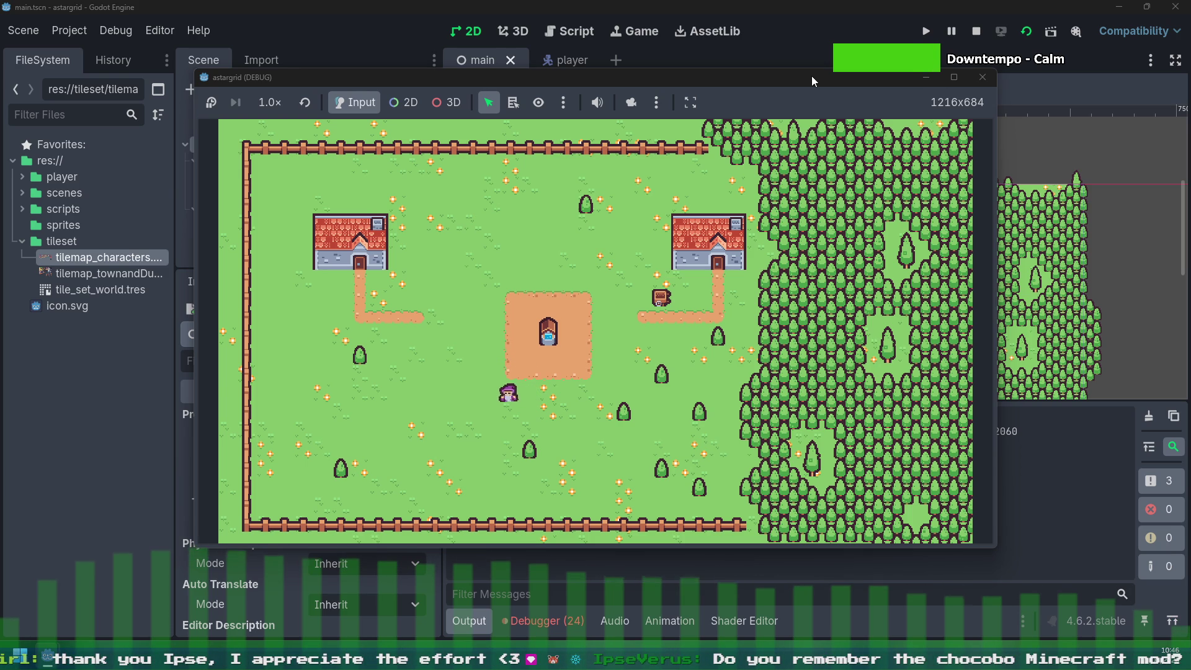
pyautogui.press('Left')
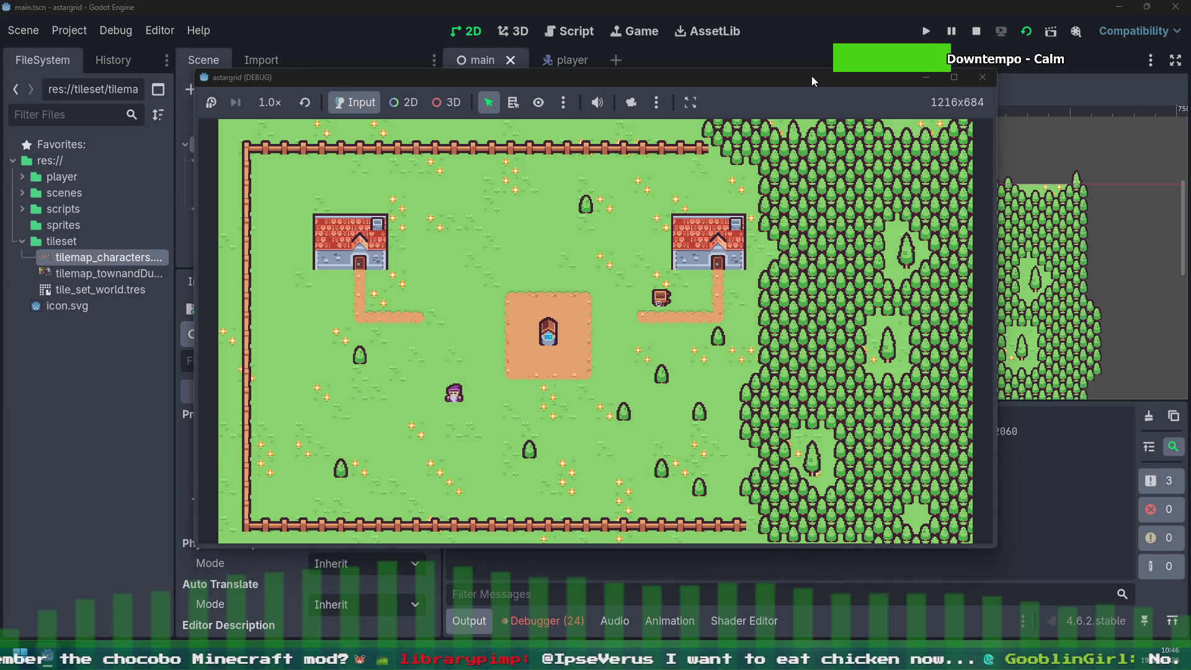
pyautogui.press('Down')
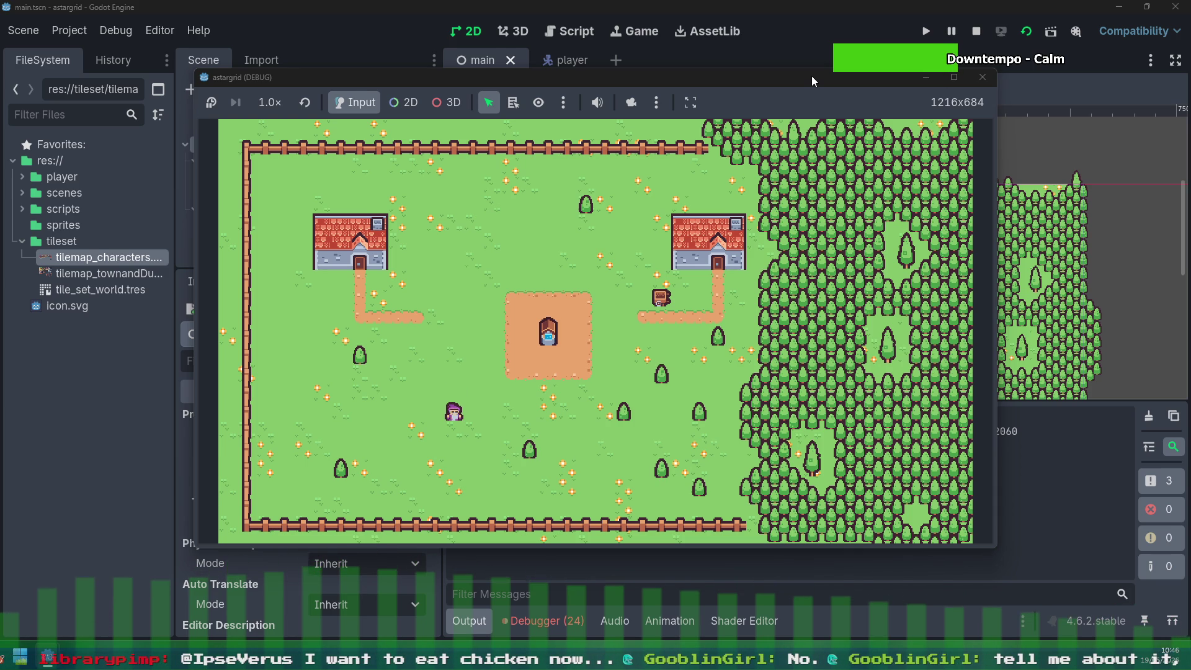
# Step: Walk the player left and up across the grass, then back right and down
pyautogui.press('Left')
pyautogui.press('Up')
pyautogui.press('Left')
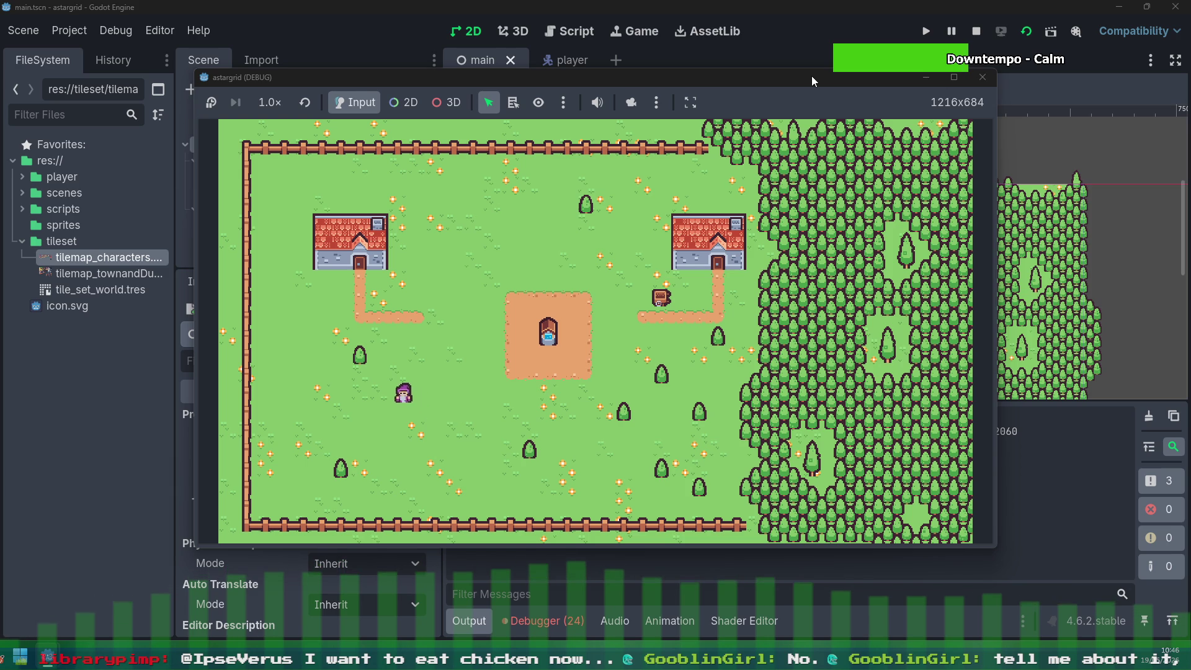
pyautogui.press('Up')
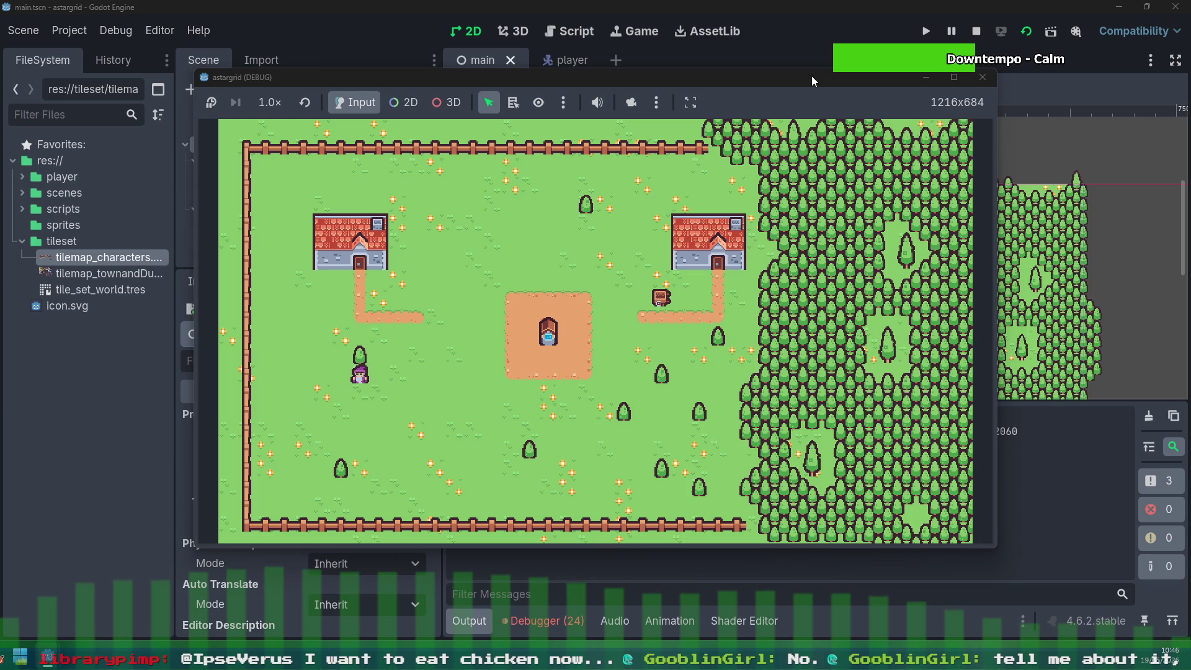
pyautogui.press('Right')
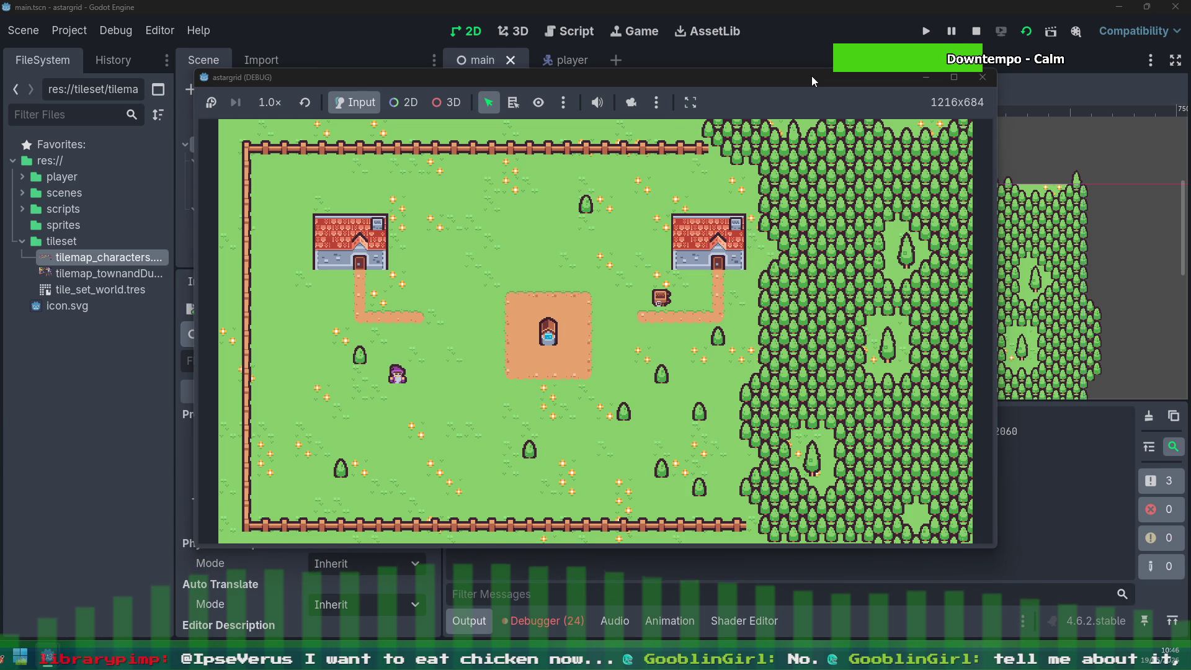
pyautogui.press('Down')
pyautogui.press('Down')
pyautogui.press('Right')
pyautogui.press('Down')
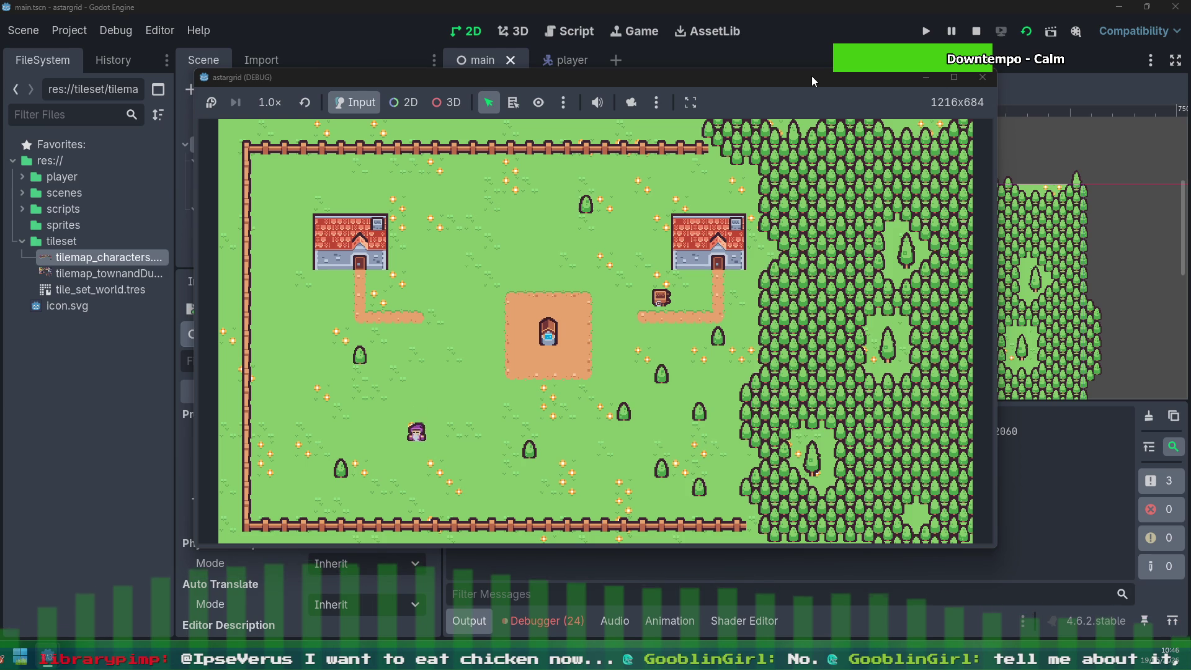
# Step: Walk the player down and left along the fence, up beside the west fence, then stop the game with F8
pyautogui.press('Down')
pyautogui.press('Left')
pyautogui.press('Down')
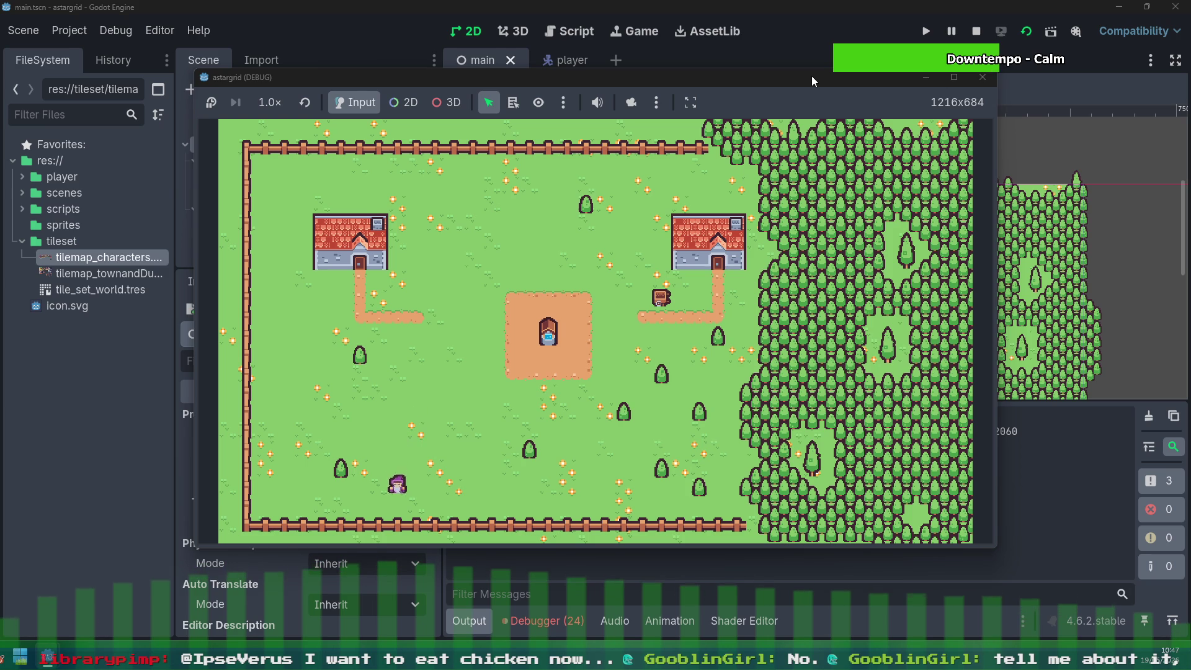
pyautogui.press('Left')
pyautogui.press('Down')
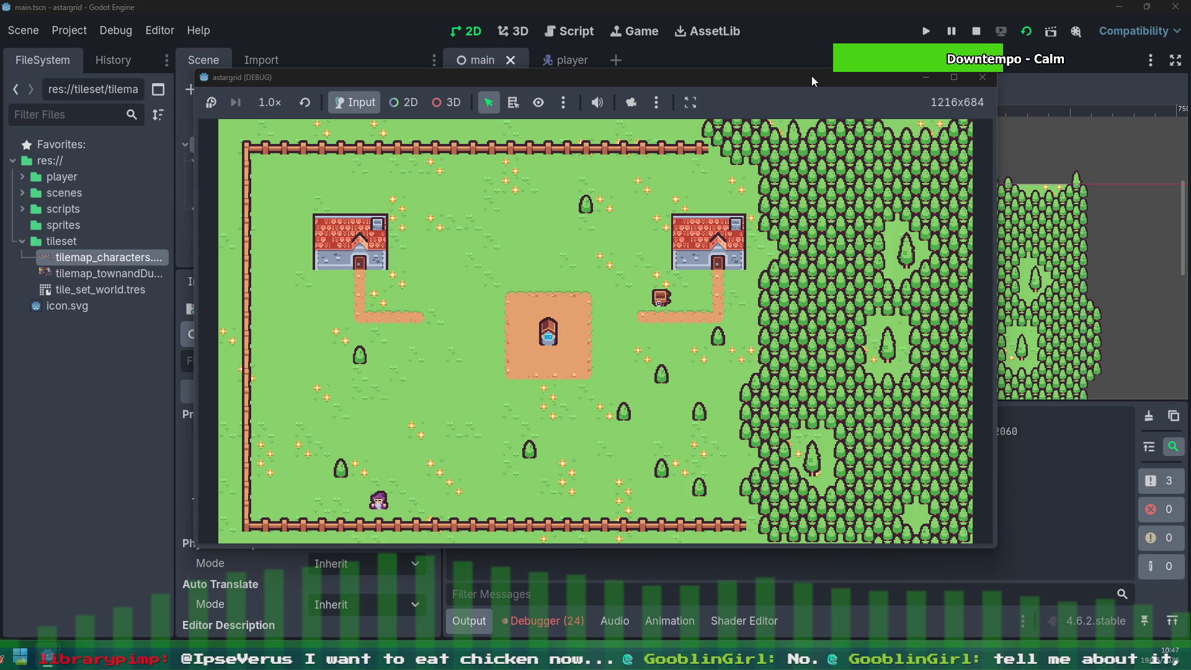
pyautogui.press('Left')
pyautogui.press('Left')
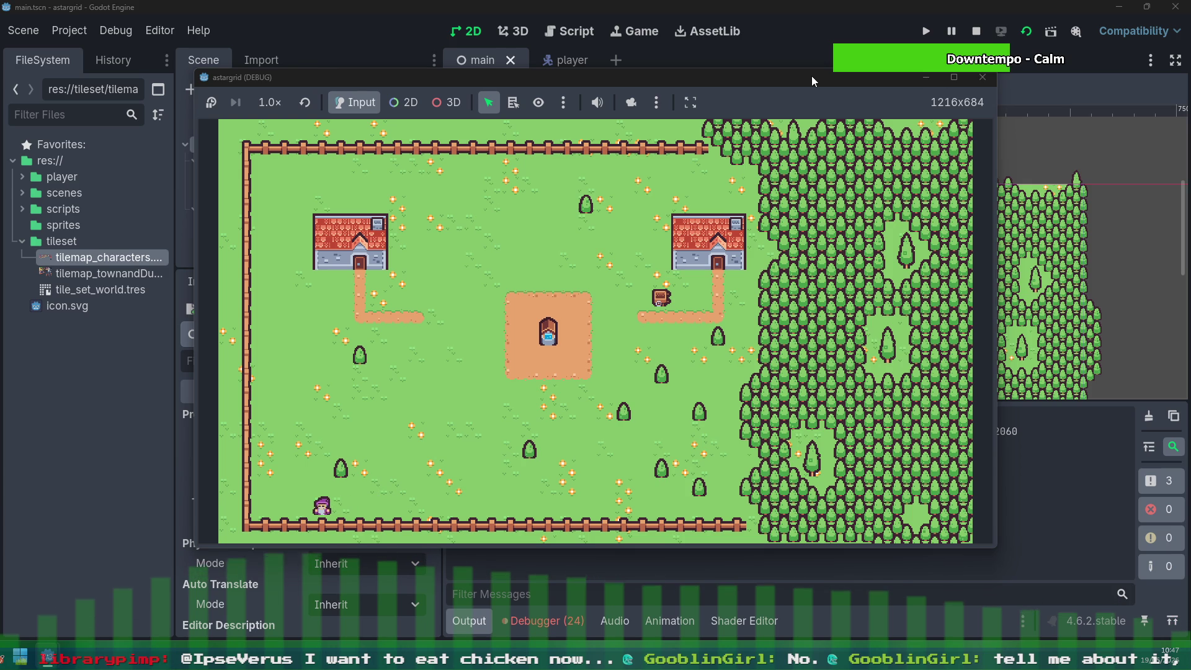
pyautogui.press('Up')
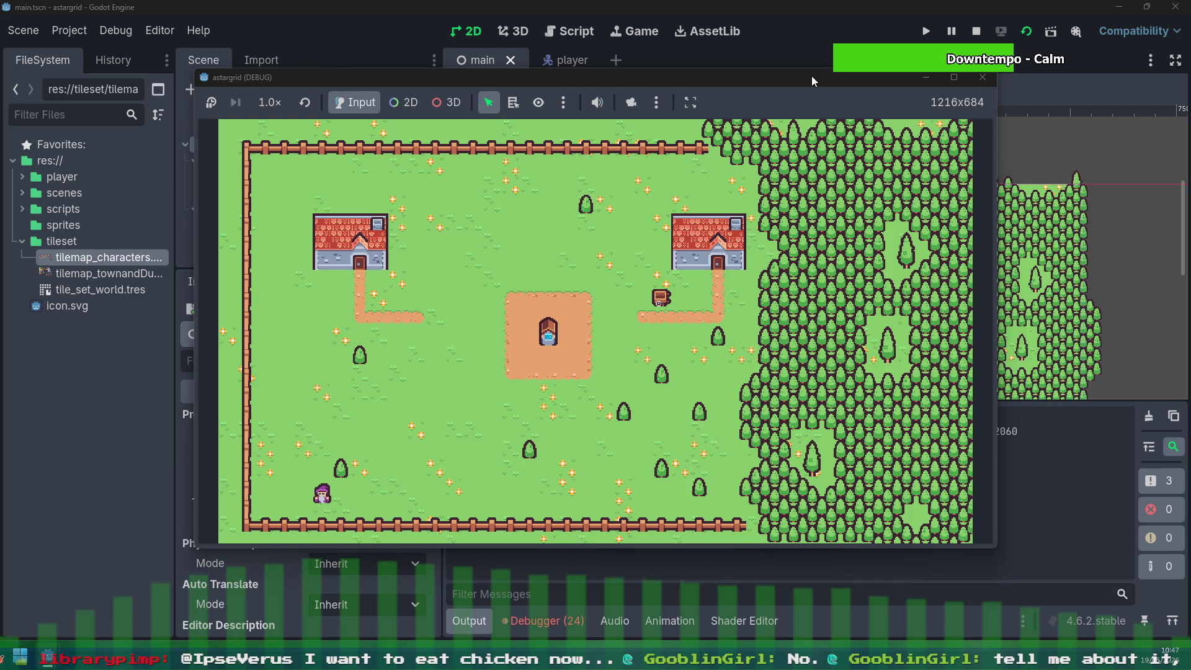
pyautogui.press('Up')
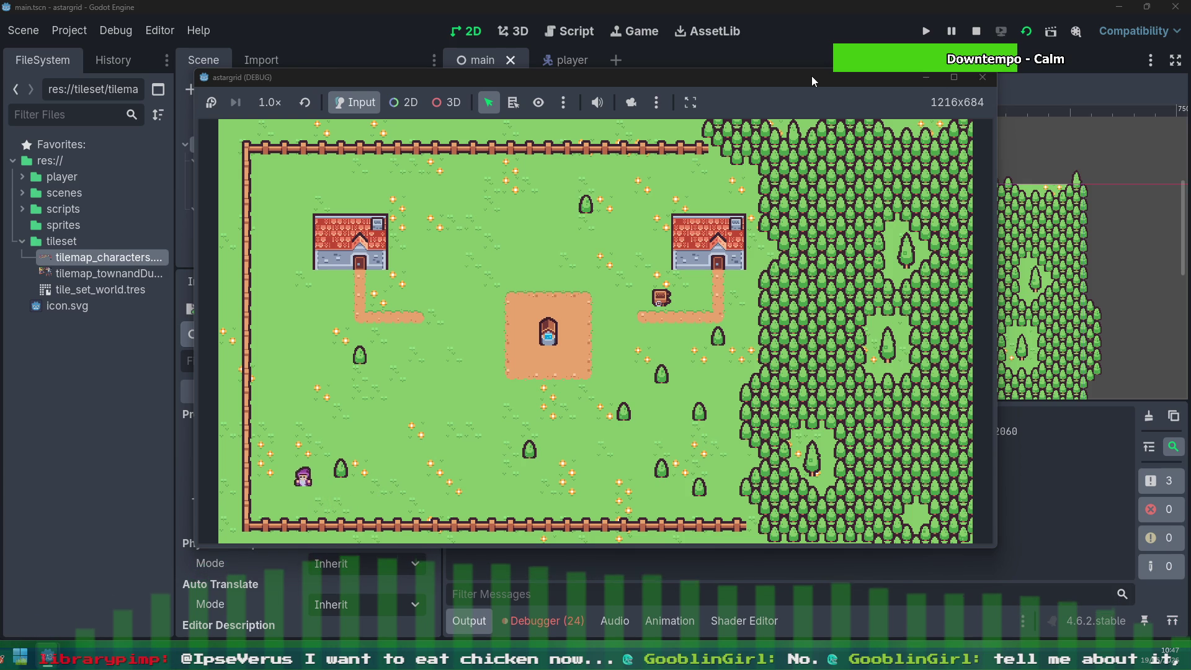
pyautogui.press('Up')
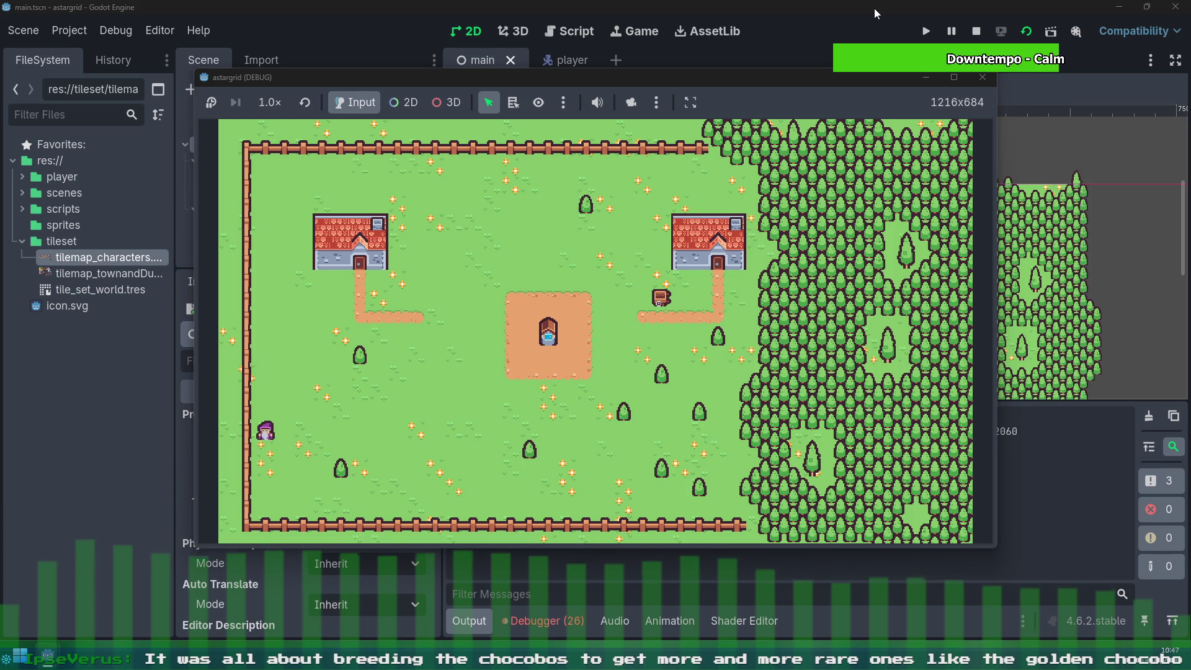
pyautogui.press('F8')
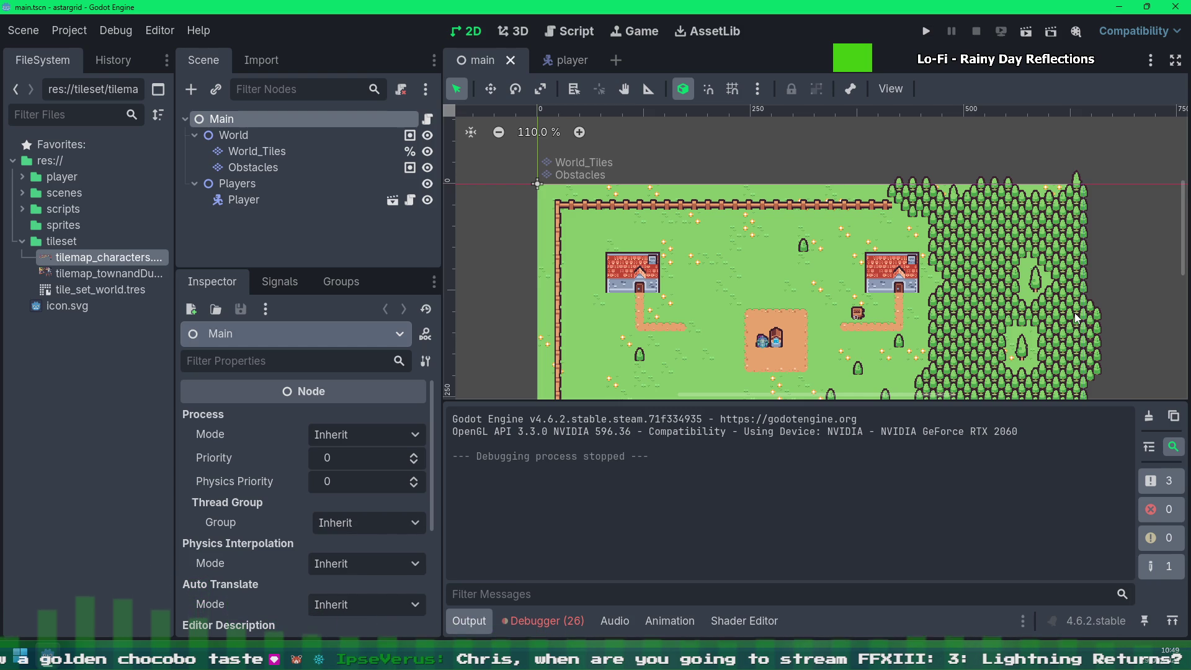
# Step: Collapse the Output panel so the village scene view fills more of the editor
pyautogui.click(467, 622)
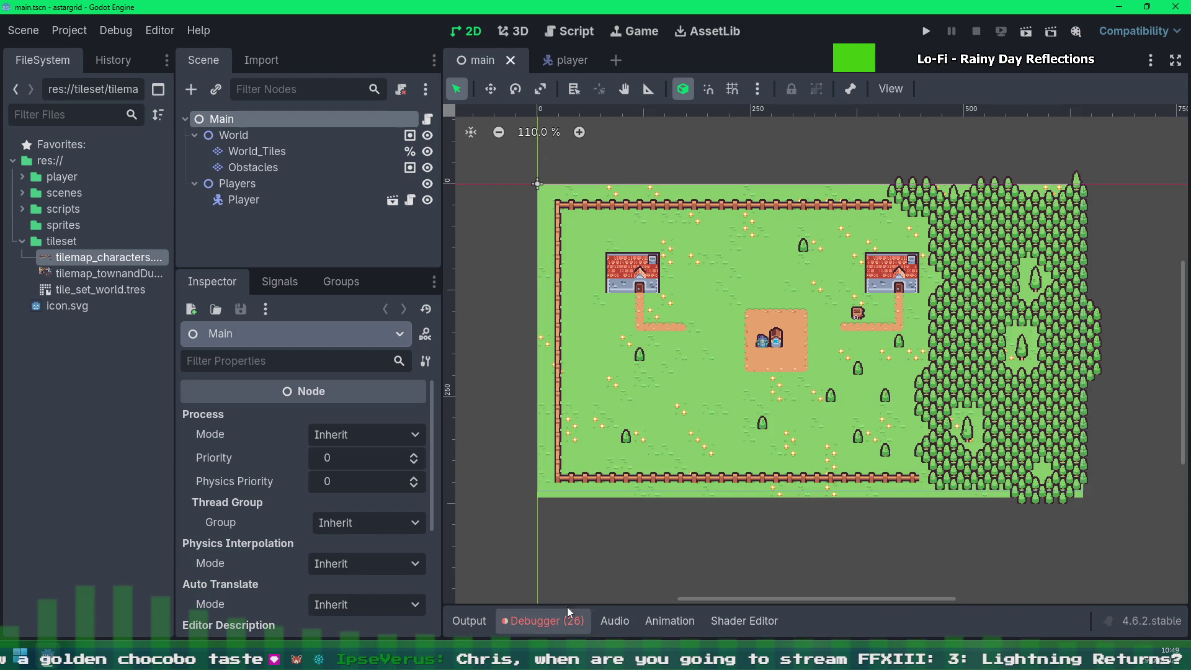
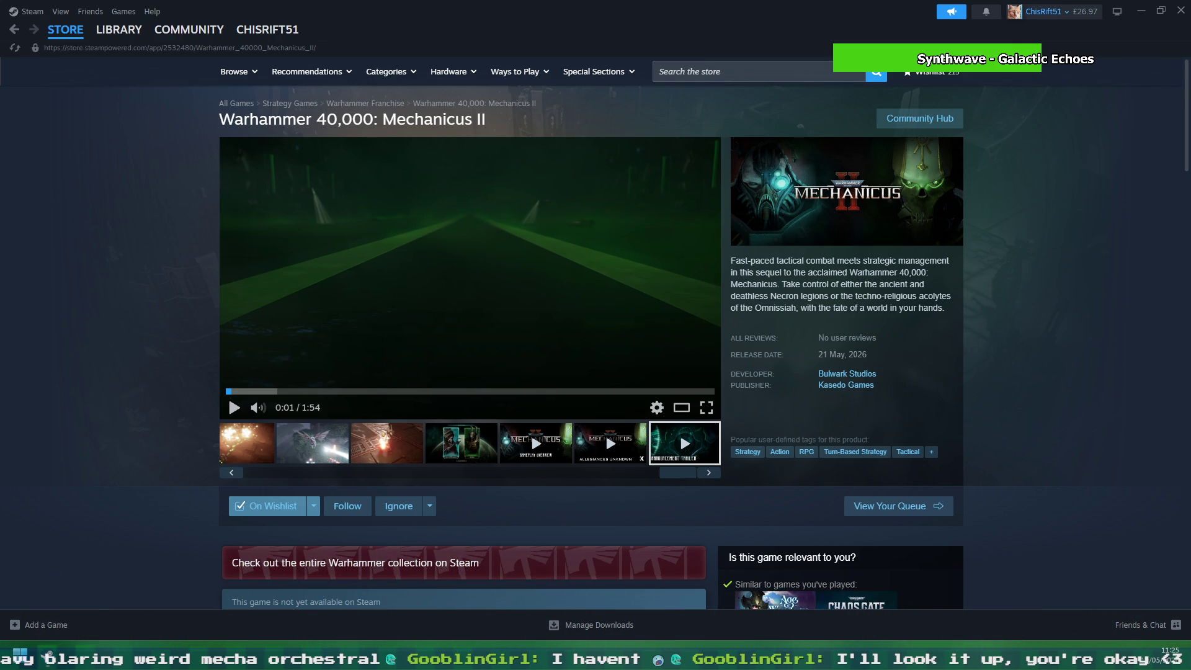
# Step: Play the Mechanicus II store-page trailer in fullscreen
pyautogui.click(234, 407)
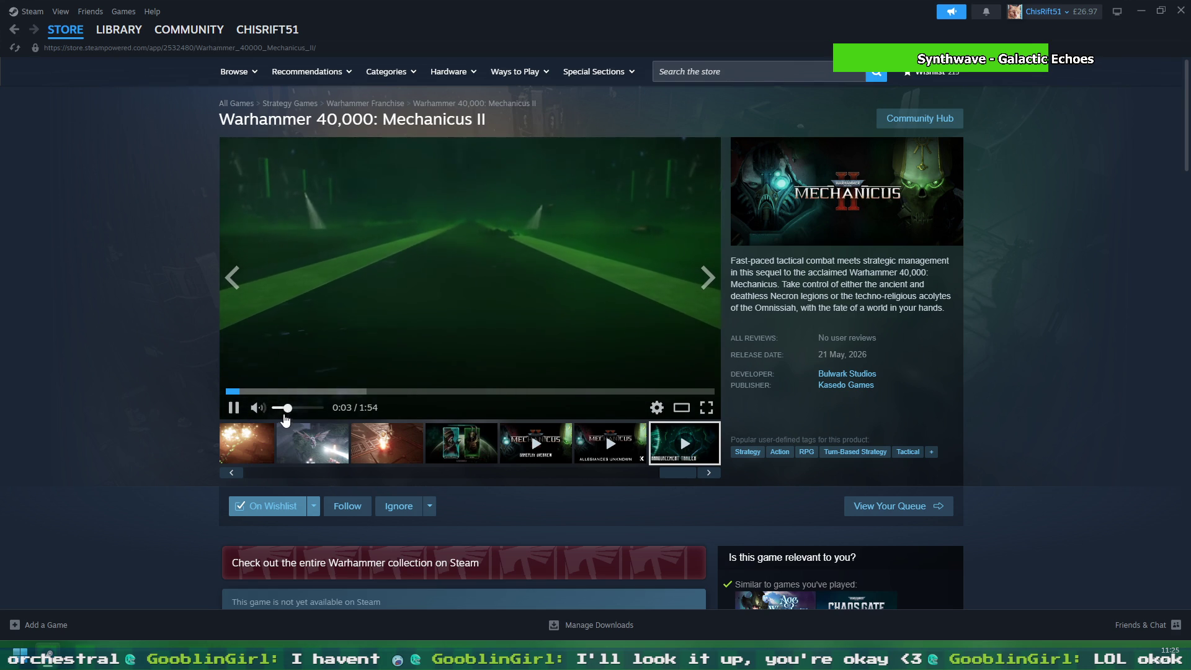
pyautogui.click(706, 407)
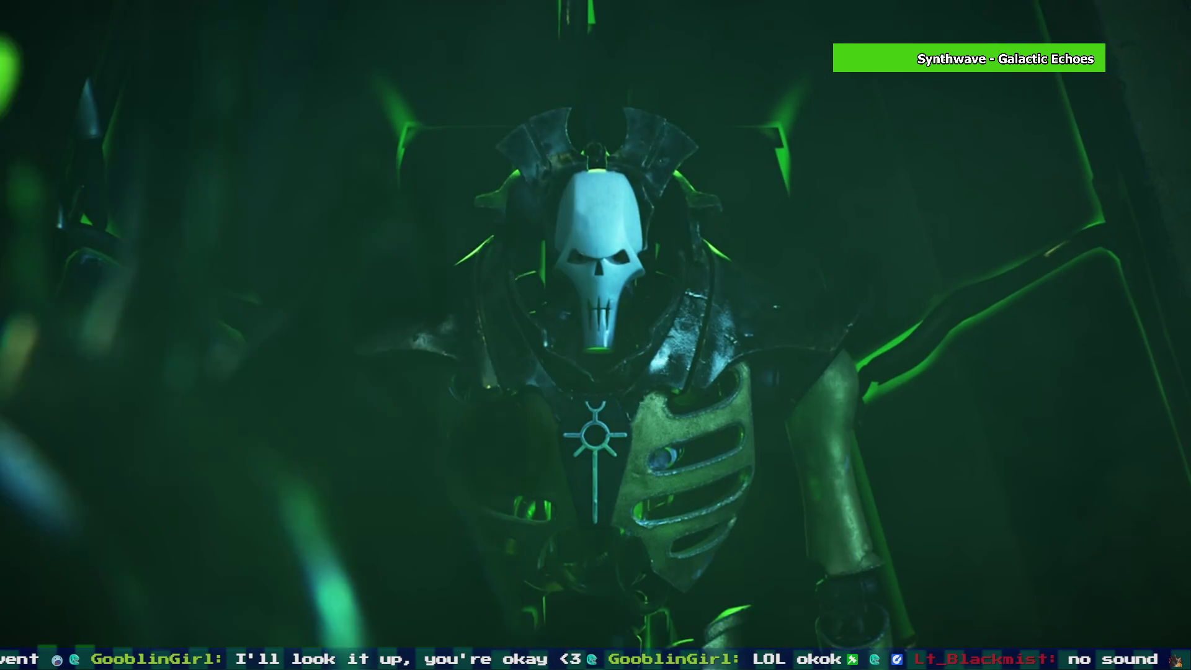
# Step: Pause the trailer on the skull-faced robot close-up, then leave fullscreen
pyautogui.click(386, 411)
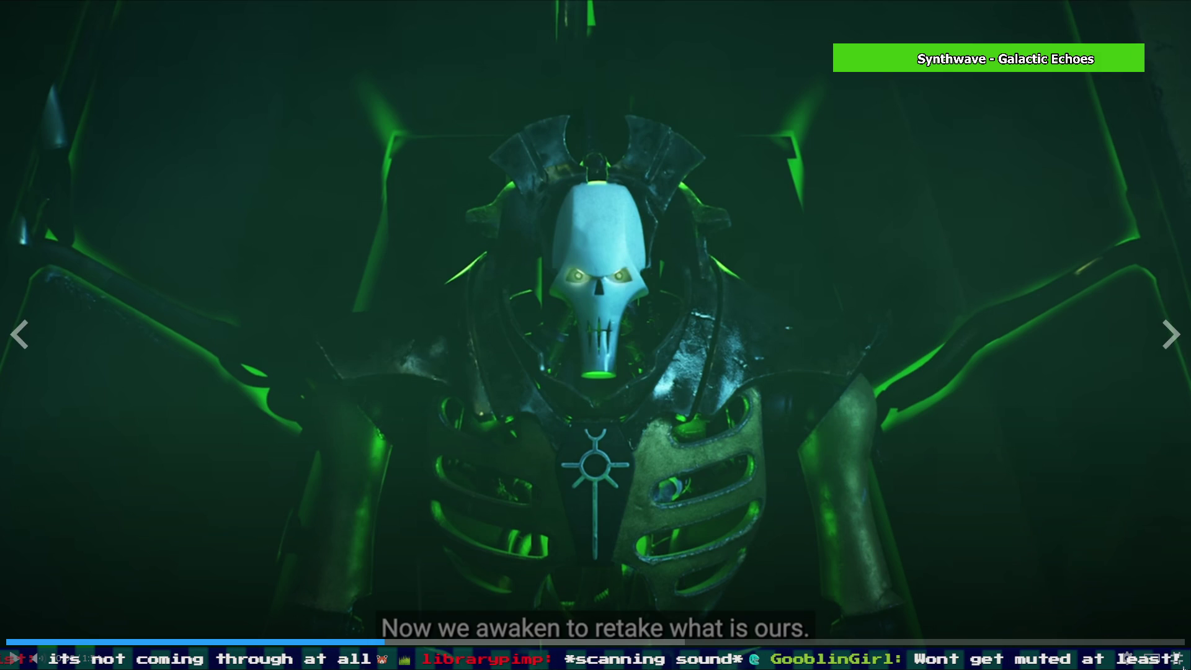
pyautogui.press('Escape')
# Step: Minimise all windows to show the desktop with Win+D
pyautogui.press('super+d')
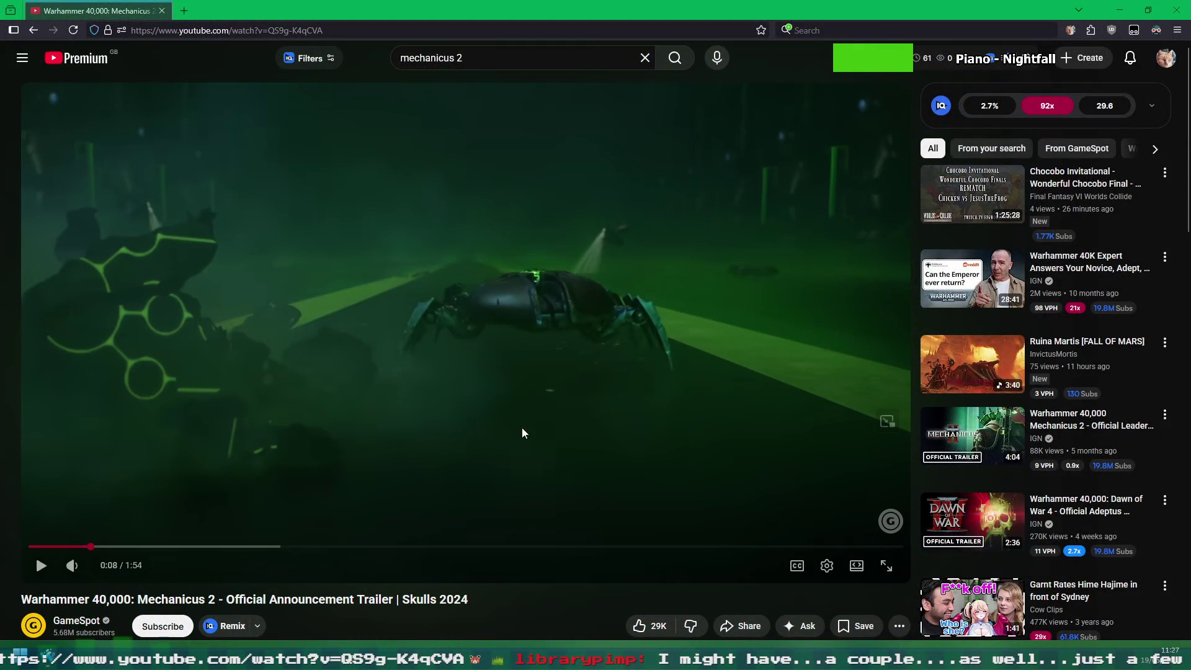
# Step: Play the YouTube trailer from the beginning in full screen with English auto-generated captions
pyautogui.click(522, 432)
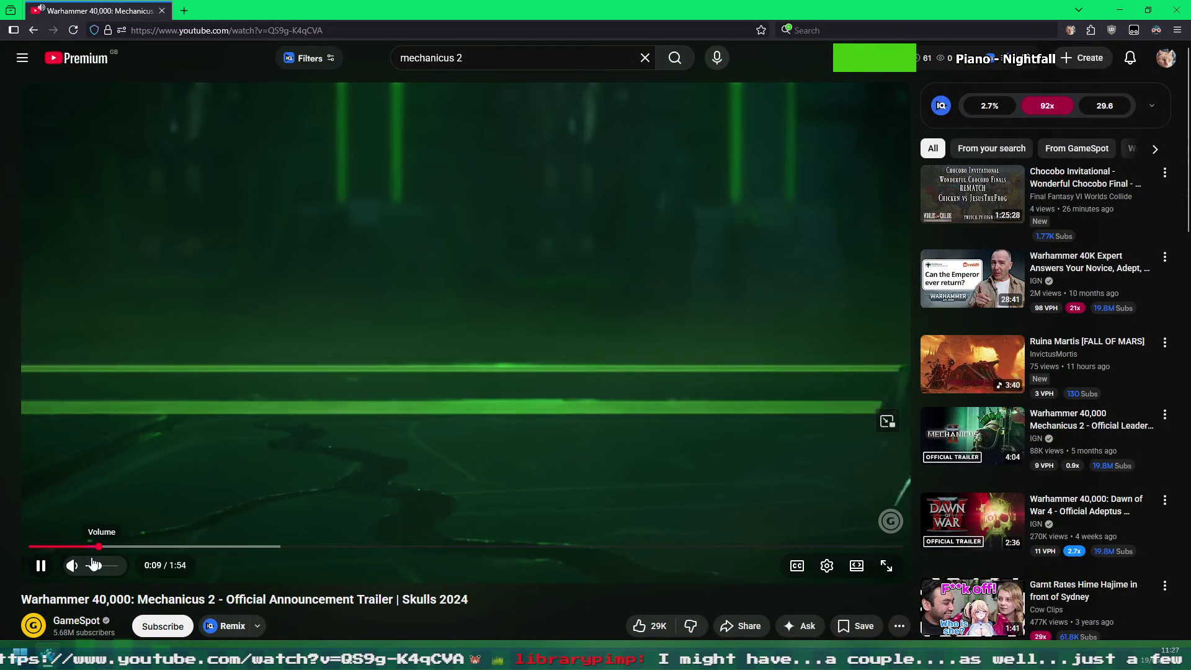
pyautogui.click(31, 546)
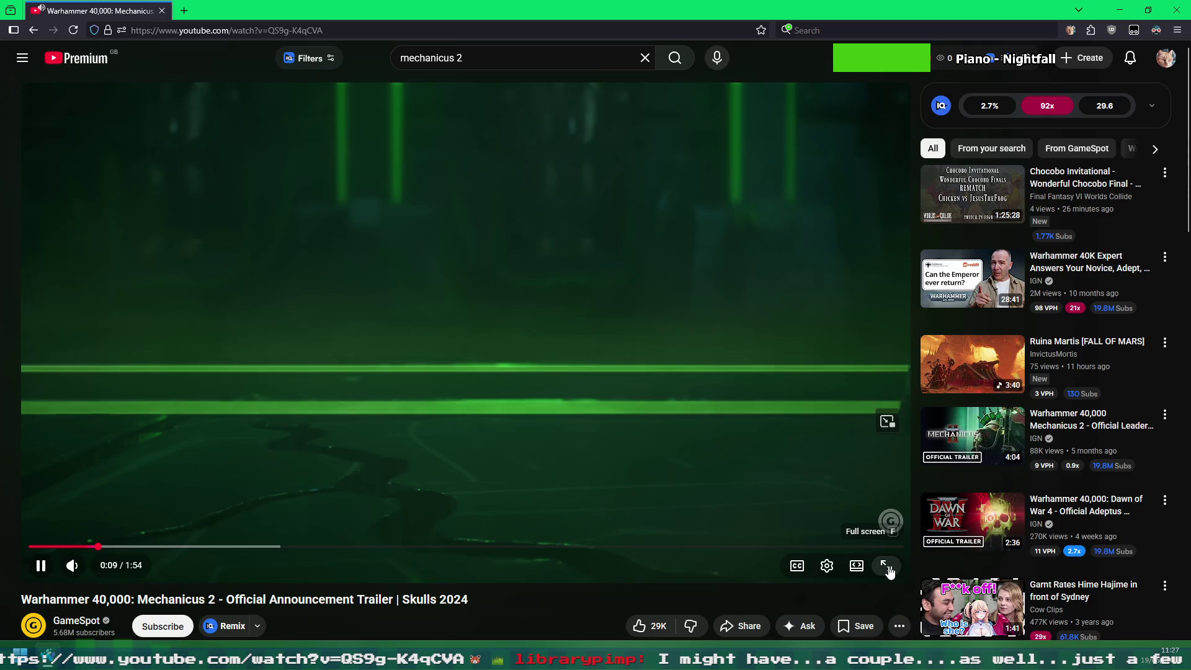
pyautogui.click(887, 565)
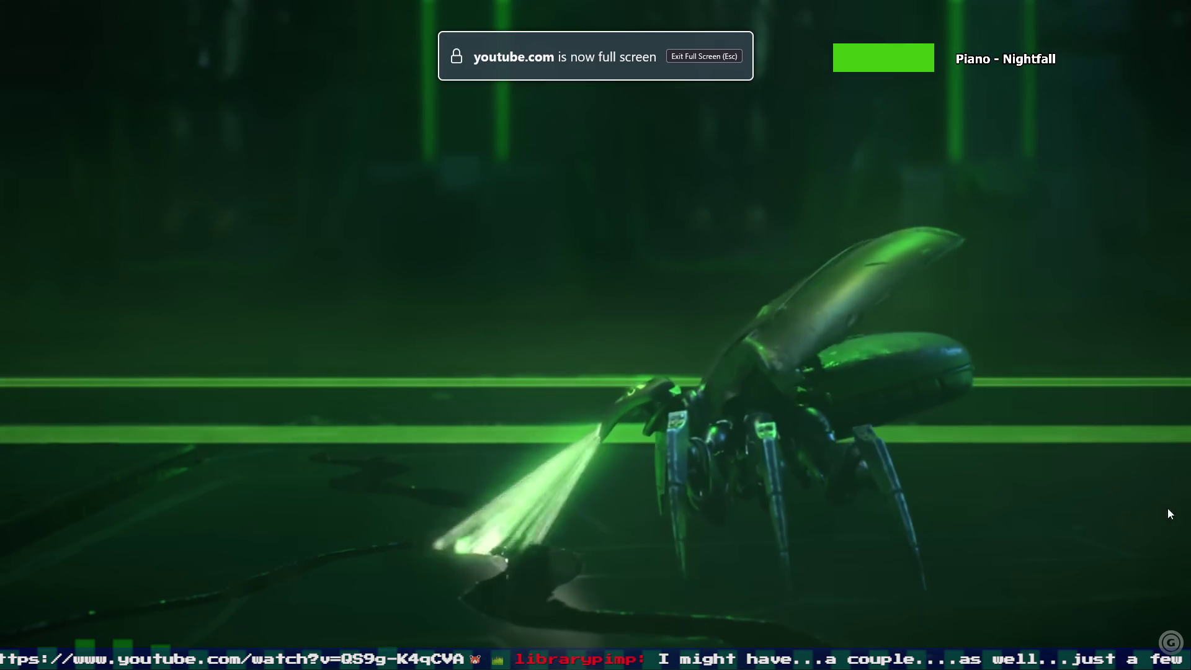
pyautogui.click(1110, 606)
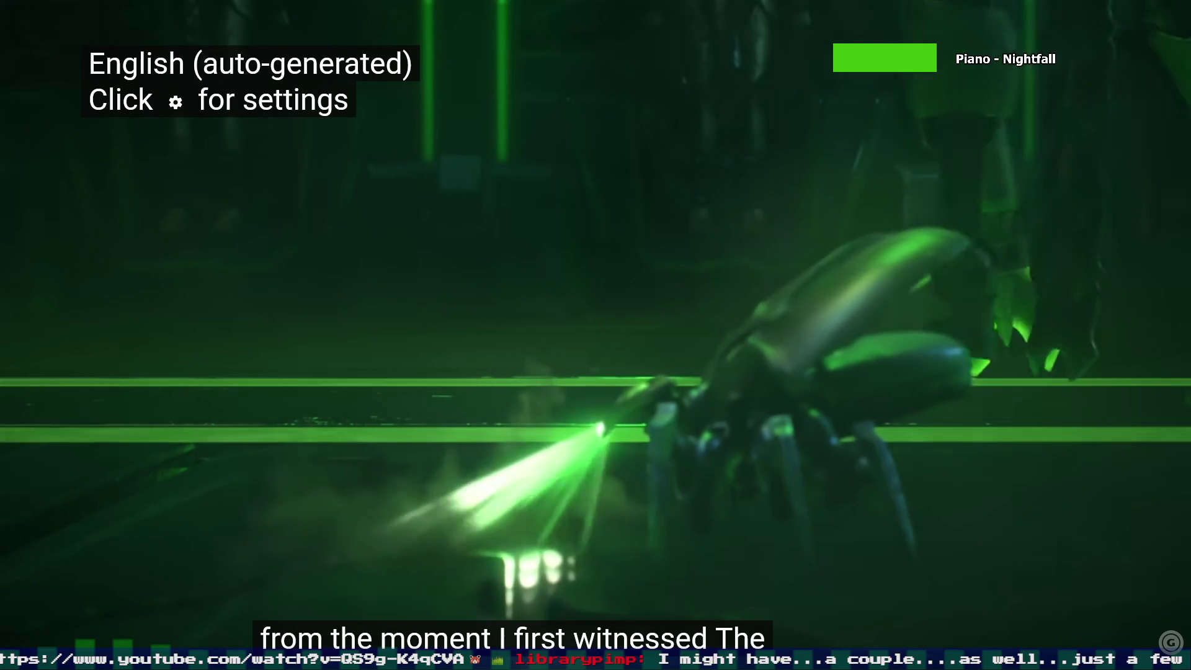